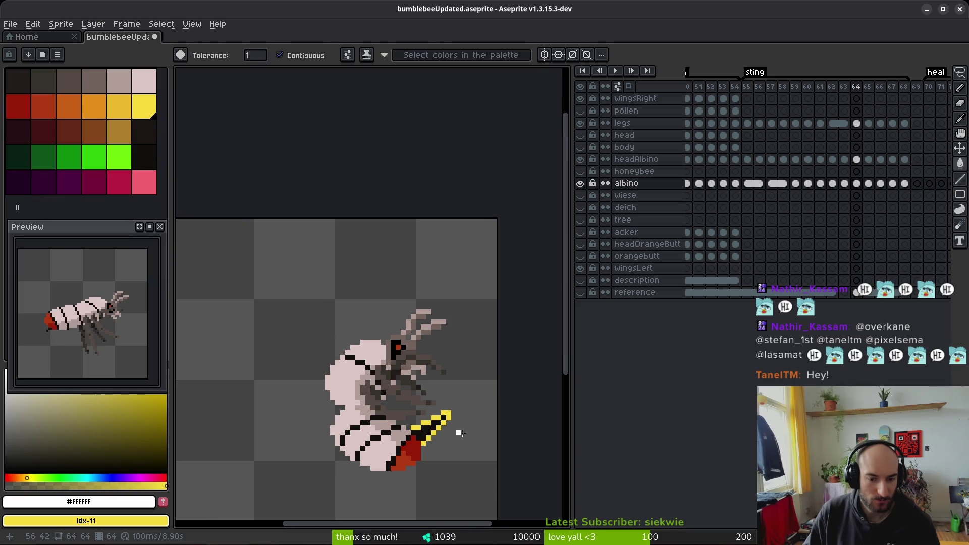
- On frame 63, replace the bee stinger's white with yellow using Replace Color
{"action": "key", "text": "Left"}
{"action": "scroll", "coordinate": [197, 397], "scroll_direction": "up", "scroll_amount": 2}
{"action": "left_click_drag", "start_coordinate": [196, 397], "coordinate": [363, 364]}
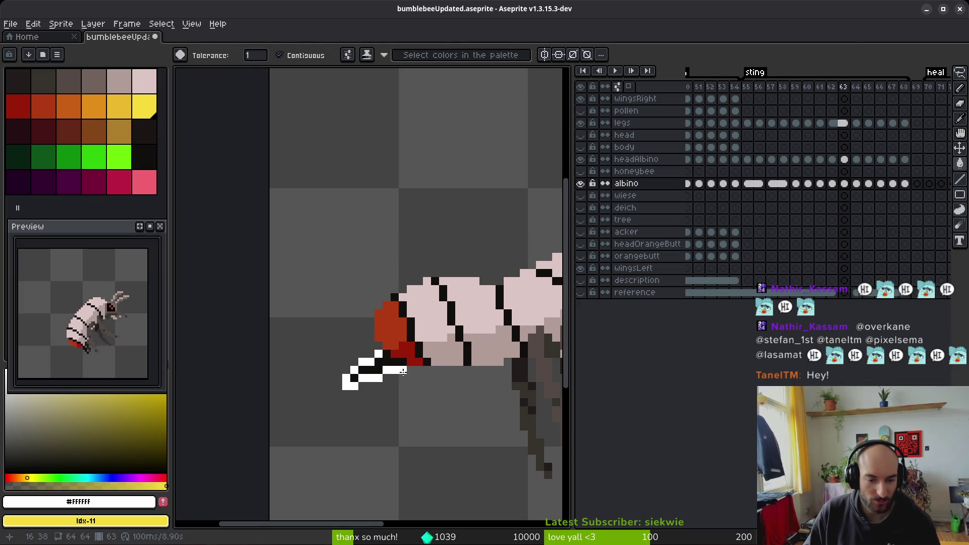
{"action": "key", "text": "shift+r"}
{"action": "left_click", "coordinate": [335, 86]}
{"action": "scroll", "coordinate": [428, 369], "scroll_direction": "down", "scroll_amount": 2}
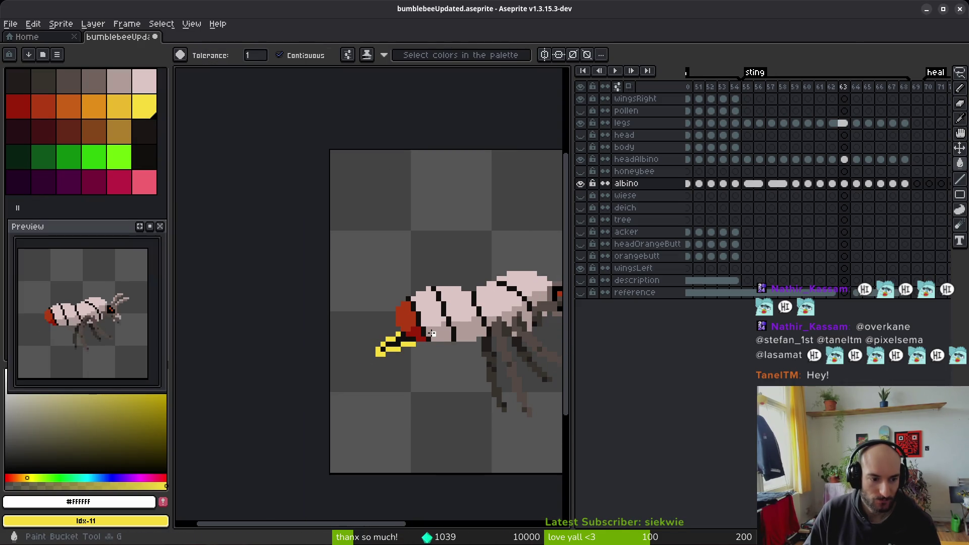
{"action": "scroll", "coordinate": [427, 369], "scroll_direction": "down", "scroll_amount": 3}
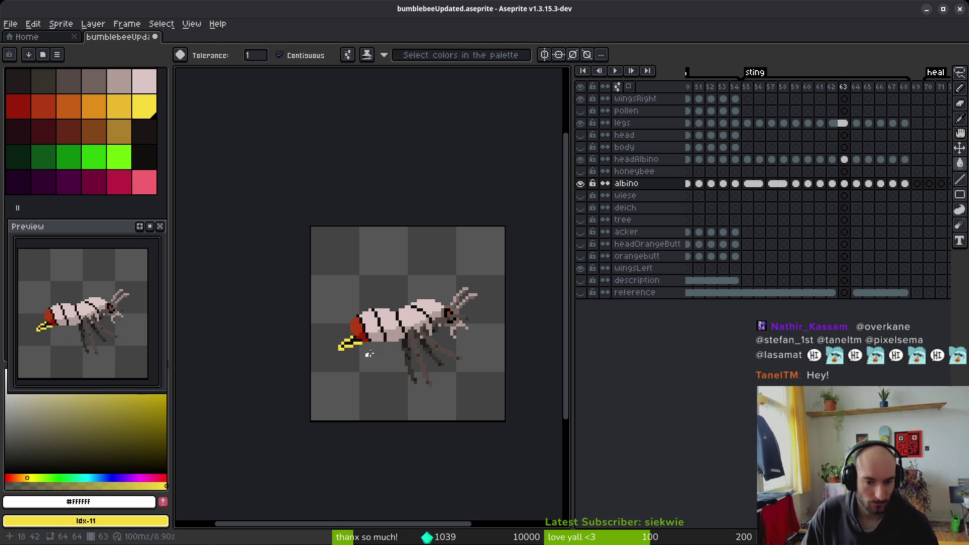
{"action": "key", "text": "i"}
{"action": "key", "text": "Right"}
{"action": "key", "text": "Left"}
{"action": "key", "text": "Left"}
{"action": "key", "text": "Right"}
{"action": "key", "text": "Left"}
{"action": "key", "text": "Left"}
{"action": "key", "text": "Right"}
{"action": "key", "text": "Right"}
{"action": "key", "text": "Left"}
{"action": "key", "text": "Right"}
{"action": "key", "text": "w"}
{"action": "scroll", "coordinate": [373, 353], "scroll_direction": "up", "scroll_amount": 2}
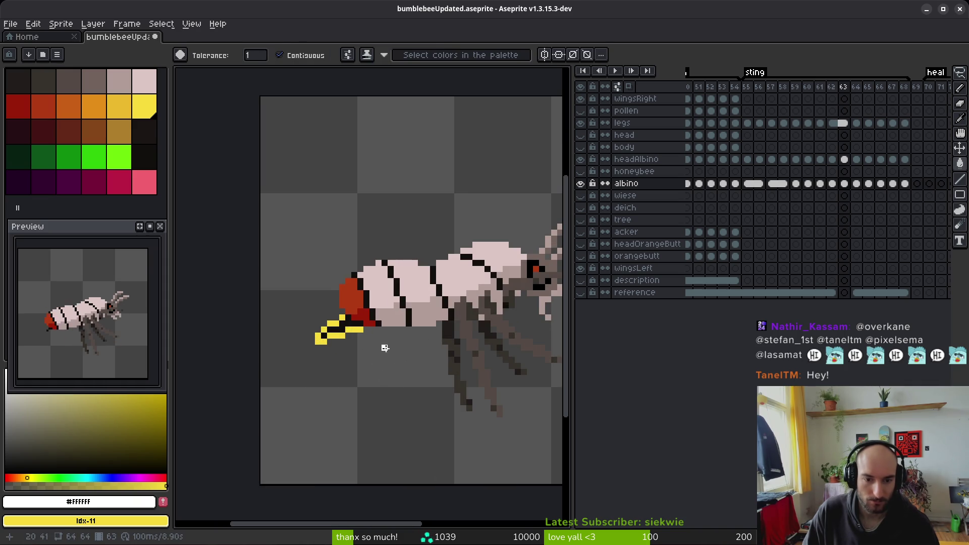
{"action": "key", "text": "Left"}
{"action": "key", "text": "i"}
{"action": "key", "text": "Right"}
{"action": "key", "text": "w"}
{"action": "scroll", "coordinate": [385, 333], "scroll_direction": "up", "scroll_amount": 3}
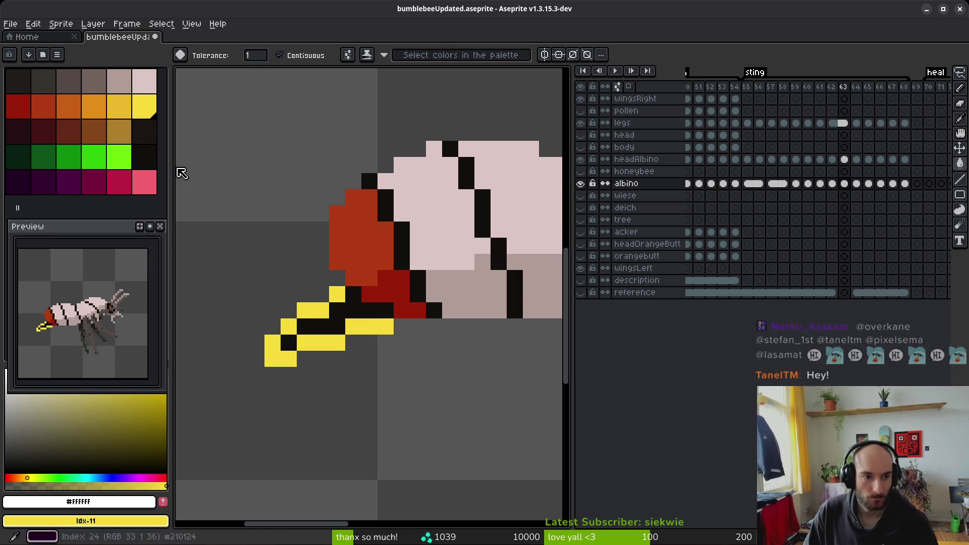
{"action": "key", "text": "i"}
{"action": "left_click", "coordinate": [318, 306]}
- Replace frame 63's yellow stinger with the dark orange swatch colour
{"action": "right_click", "coordinate": [44, 107]}
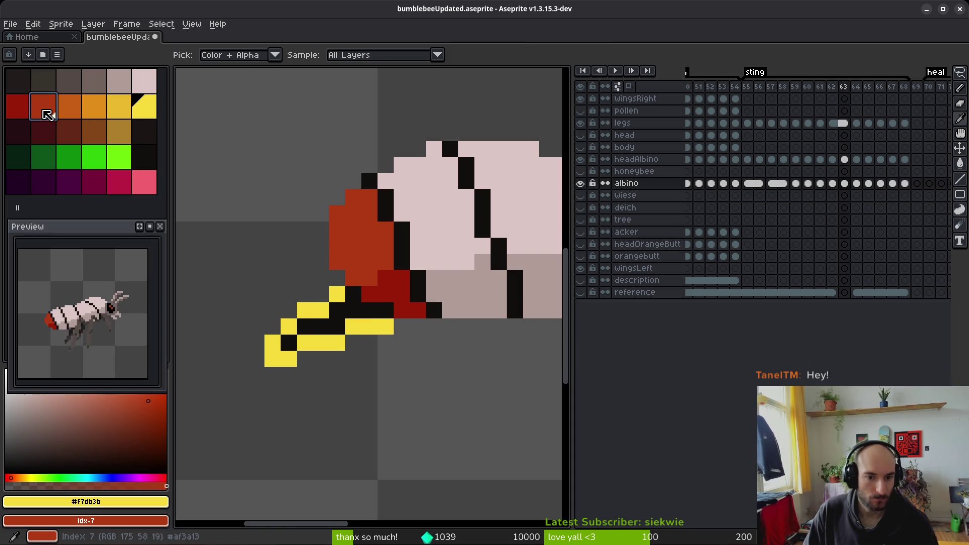
{"action": "key", "text": "shift+r"}
{"action": "left_click", "coordinate": [335, 87]}
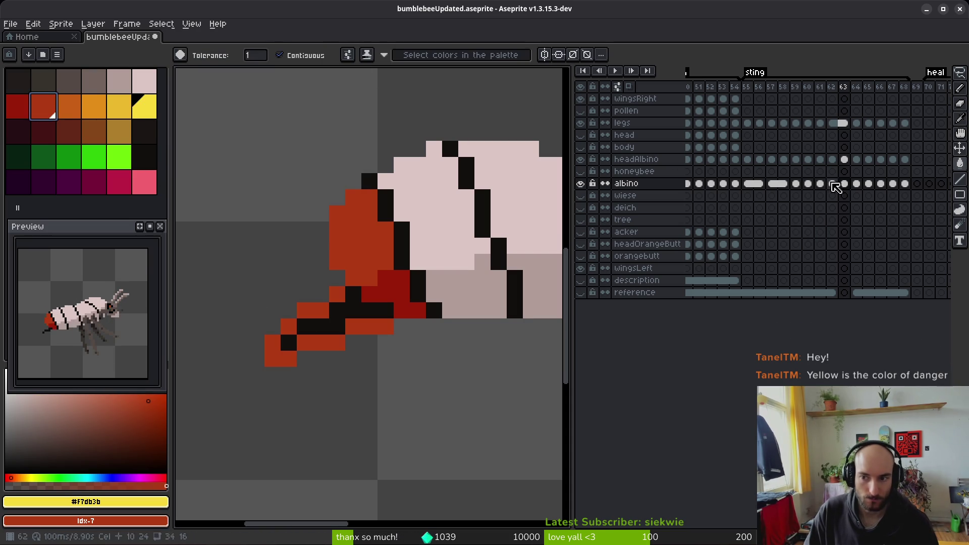
- On frame 62, undo the stray bucket fill and pencil yellow into the stinger
{"action": "left_click", "coordinate": [832, 184]}
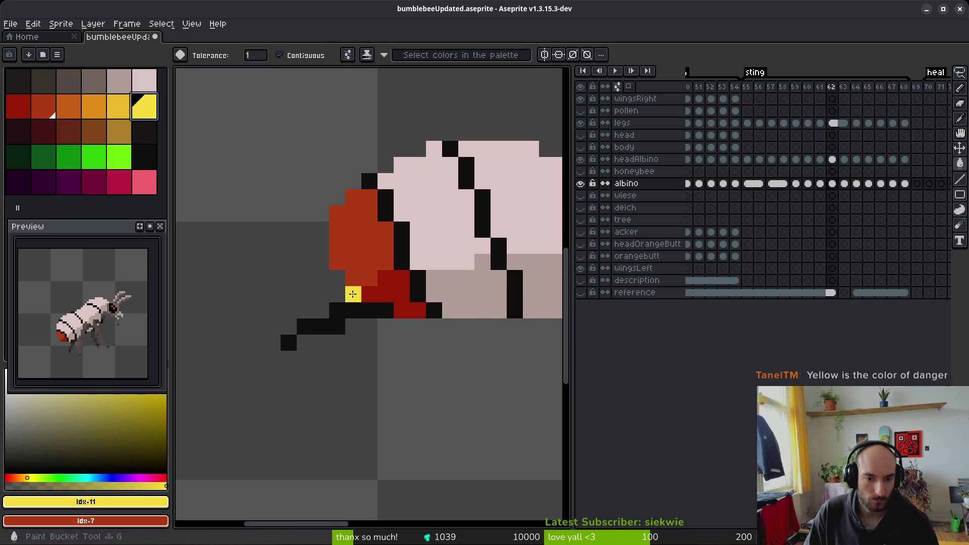
{"action": "left_click", "coordinate": [321, 314]}
{"action": "key", "text": "ctrl+z"}
{"action": "key", "text": "b"}
{"action": "mouse_move", "coordinate": [336, 294]}
{"action": "left_mouse_down"}
{"action": "mouse_move", "coordinate": [285, 328]}
{"action": "mouse_move", "coordinate": [269, 362]}
{"action": "mouse_move", "coordinate": [378, 327]}
{"action": "left_mouse_up"}
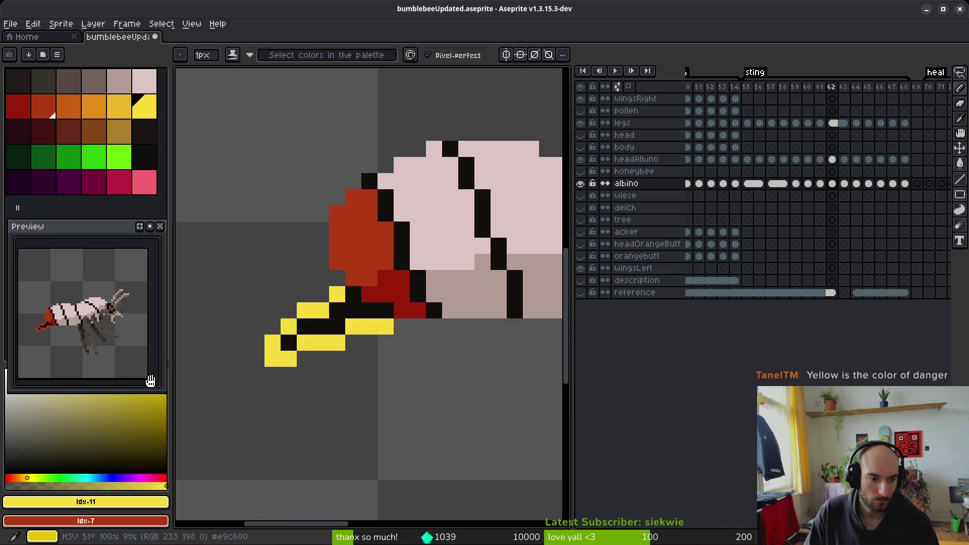
- Undo a stray yellow pixel, clear one stinger edge pixel, and advance to frame 64
{"action": "left_click", "coordinate": [369, 358]}
{"action": "key", "text": "ctrl+z"}
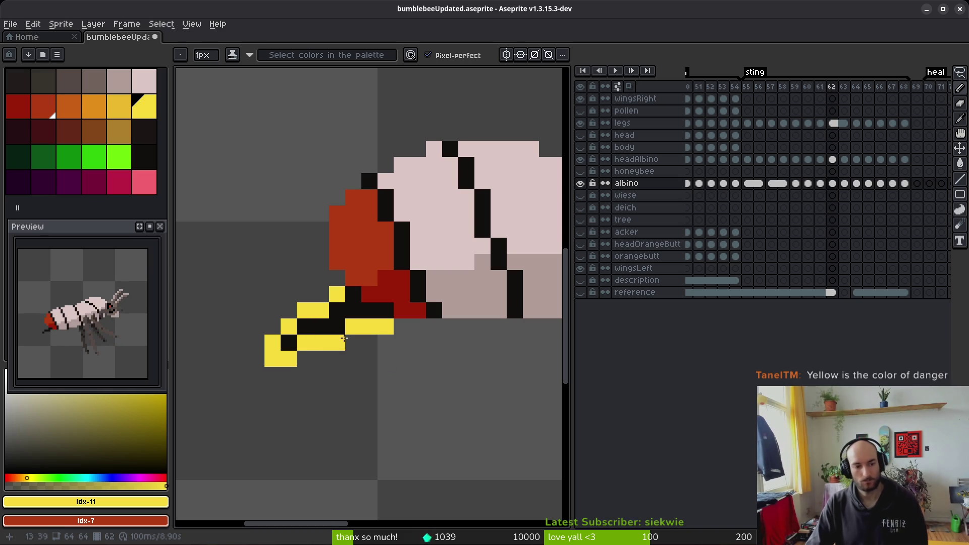
{"action": "left_click", "coordinate": [353, 343]}
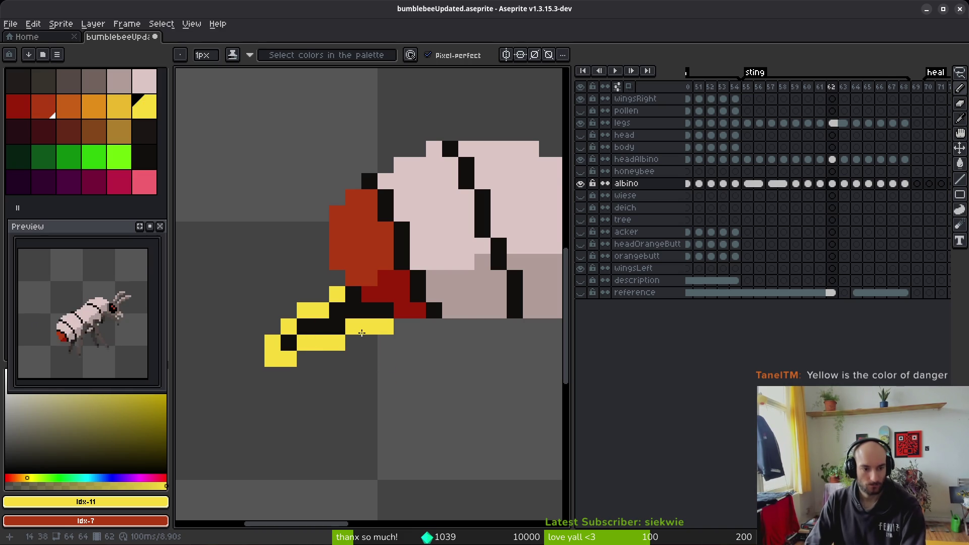
{"action": "scroll", "coordinate": [360, 332], "scroll_direction": "down", "scroll_amount": 4}
{"action": "key", "text": "Right"}
{"action": "key", "text": "Right"}
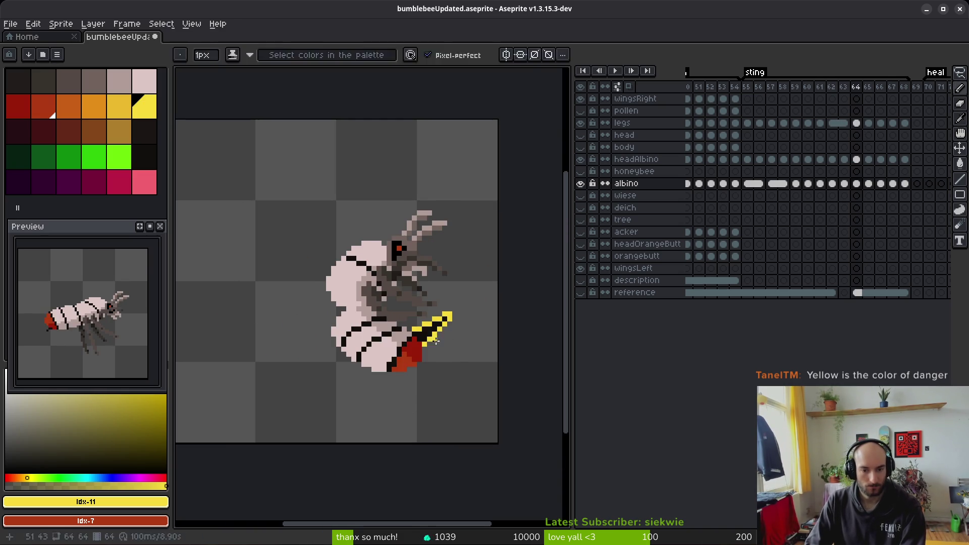
- Try Replace Color on frame 64's stinger, then undo it after it turns white
{"action": "scroll", "coordinate": [436, 343], "scroll_direction": "up", "scroll_amount": 3}
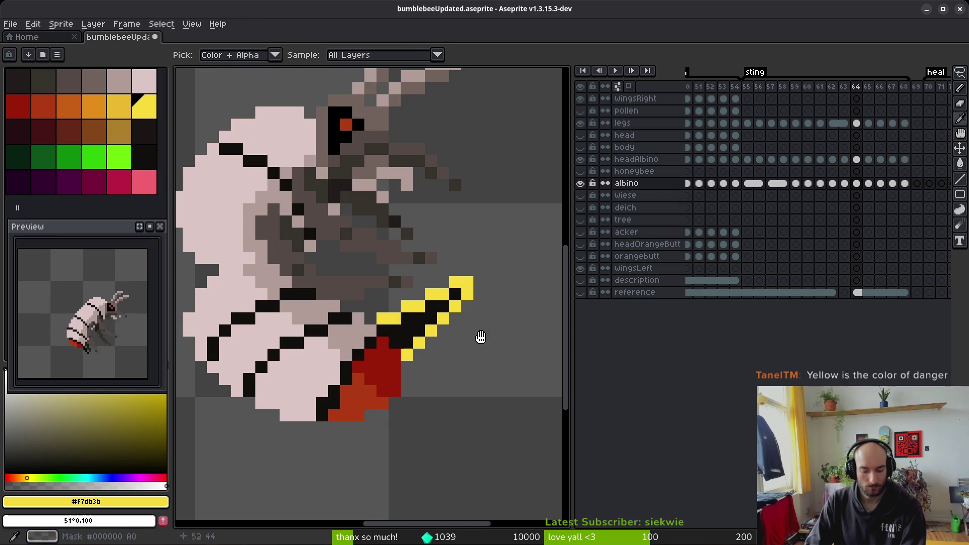
{"action": "key", "text": "shift+r"}
{"action": "left_click", "coordinate": [336, 87]}
{"action": "key", "text": "b"}
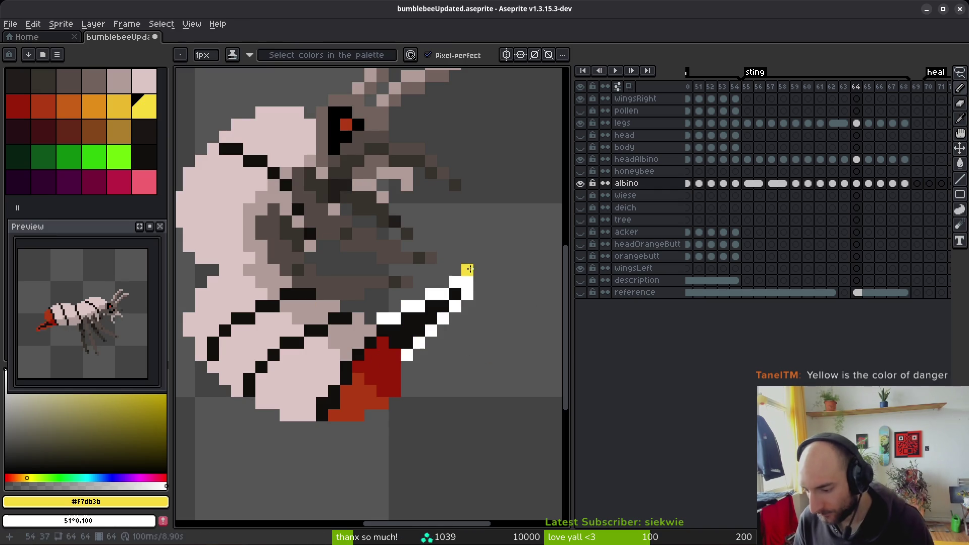
{"action": "key", "text": "ctrl+z"}
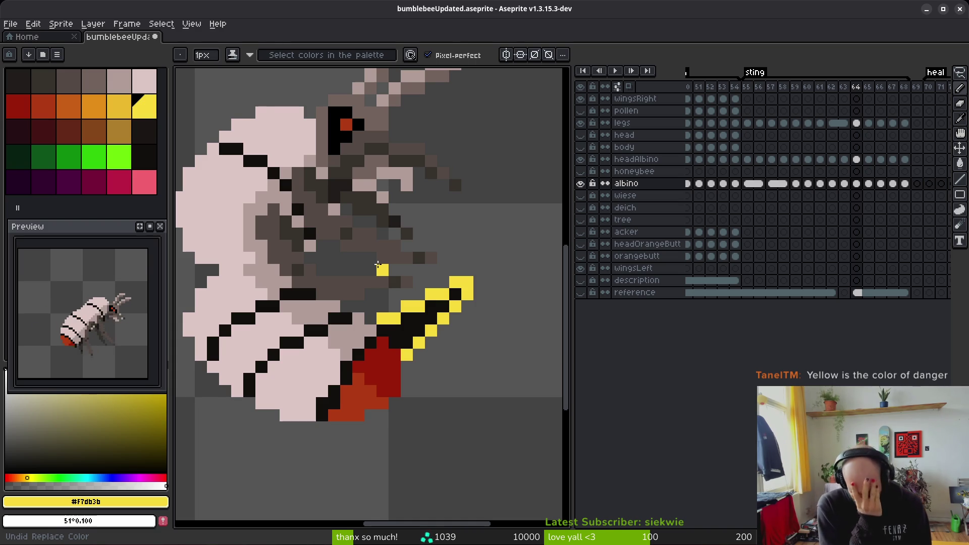
- Return to frame 63 and eyedrop the stinger's red #af3a13 as the drawing colour
{"action": "key", "text": "Left"}
{"action": "key", "text": "Left"}
{"action": "scroll", "coordinate": [429, 312], "scroll_direction": "left", "scroll_amount": 3}
{"action": "key", "text": "Right"}
{"action": "left_click", "coordinate": [367, 251], "text": "alt"}
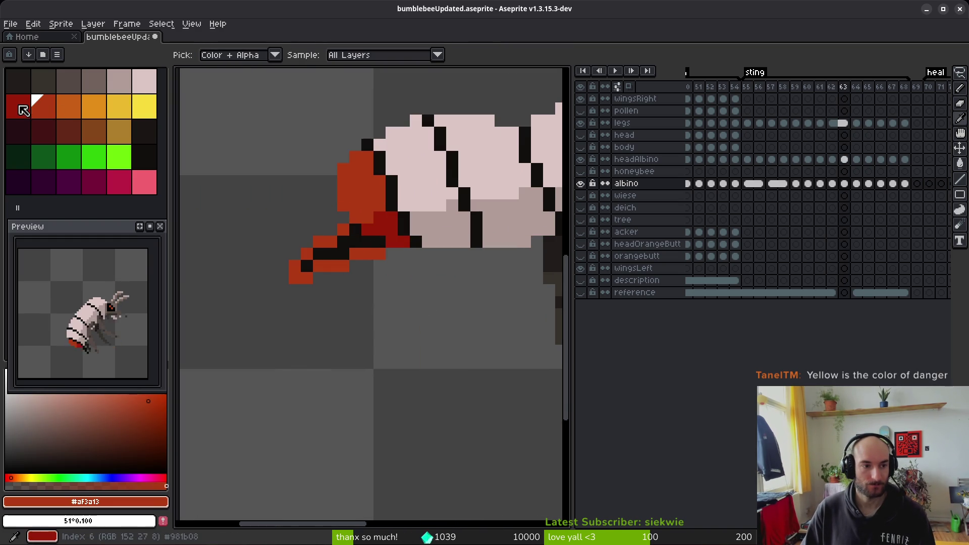
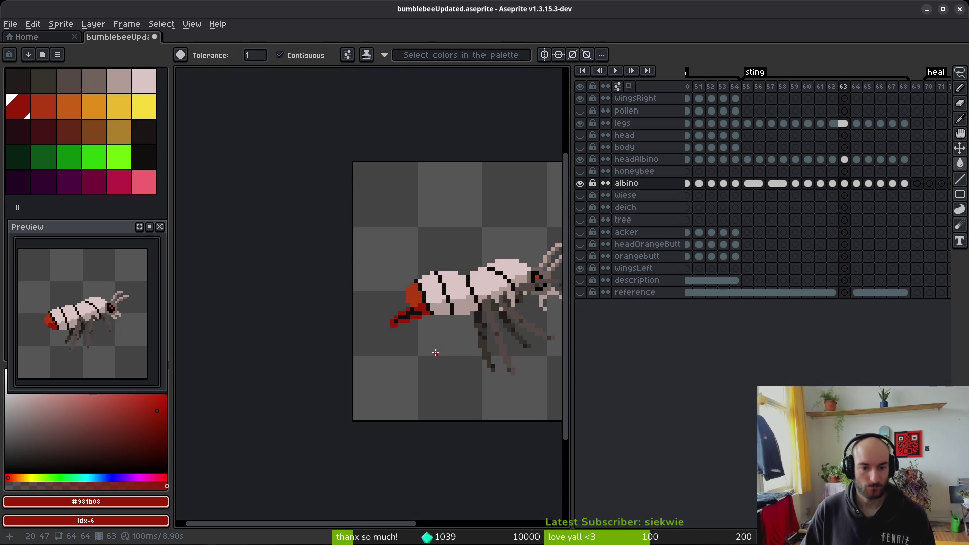
- Erase the stray red pixels below the stinger on frame 63 and stray yellow pixels on frame 62
{"action": "left_click_drag", "start_coordinate": [440, 349], "coordinate": [419, 349]}
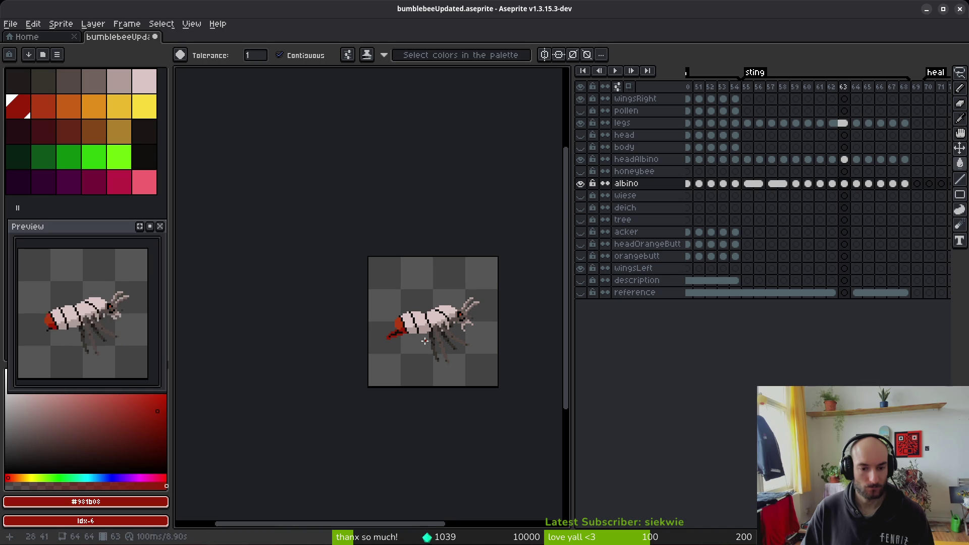
{"action": "scroll", "coordinate": [406, 340], "scroll_direction": "up", "scroll_amount": 3}
{"action": "scroll", "coordinate": [407, 340], "scroll_direction": "up", "scroll_amount": 5}
{"action": "key", "text": "b"}
{"action": "mouse_move", "coordinate": [367, 245]}
{"action": "left_mouse_down"}
{"action": "mouse_move", "coordinate": [293, 288]}
{"action": "mouse_move", "coordinate": [293, 360]}
{"action": "mouse_move", "coordinate": [329, 320]}
{"action": "mouse_move", "coordinate": [412, 335]}
{"action": "left_mouse_up"}
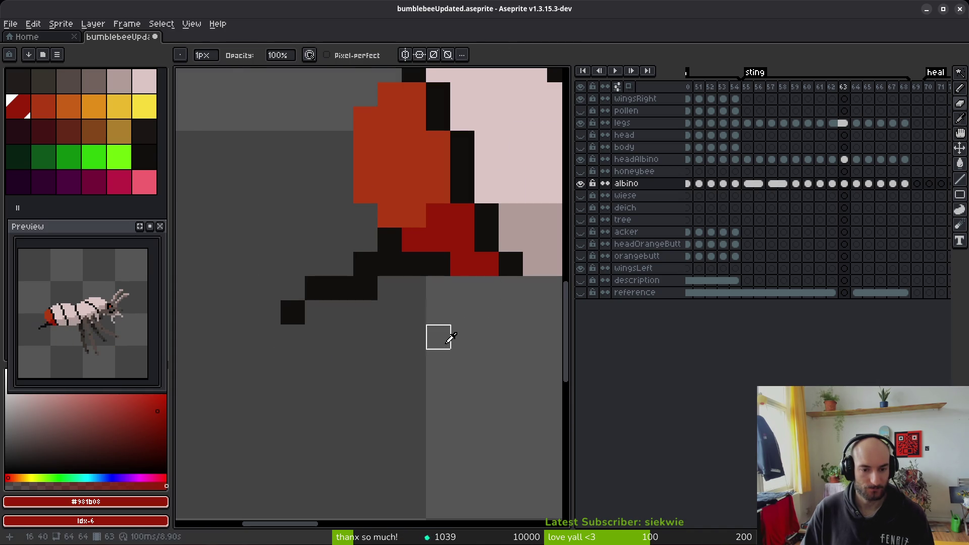
{"action": "key", "text": "comma"}
{"action": "mouse_move", "coordinate": [365, 313]}
{"action": "left_mouse_down"}
{"action": "mouse_move", "coordinate": [412, 312]}
{"action": "mouse_move", "coordinate": [219, 335]}
{"action": "mouse_move", "coordinate": [268, 311]}
{"action": "mouse_move", "coordinate": [317, 262]}
{"action": "mouse_move", "coordinate": [389, 288]}
{"action": "left_mouse_up"}
- Pick yellow and dot four yellow pixels along the frame-62 stinger down to its tip
{"action": "key", "text": "i"}
{"action": "left_click", "coordinate": [144, 105]}
{"action": "key", "text": "g"}
{"action": "left_click", "coordinate": [340, 262]}
{"action": "key", "text": "ctrl+z"}
{"action": "key", "text": "b"}
{"action": "left_click", "coordinate": [364, 241]}
{"action": "left_click", "coordinate": [341, 263]}
{"action": "left_click", "coordinate": [292, 288]}
{"action": "left_click", "coordinate": [262, 326]}
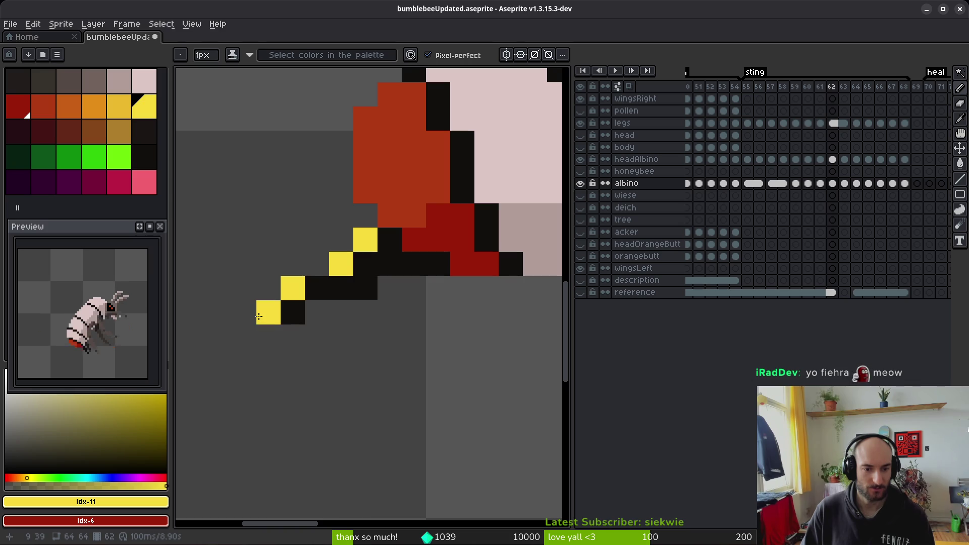
- Recolour a stinger pixel and the stinger tip light orange with the Paint Bucket
{"action": "scroll", "coordinate": [444, 389], "scroll_direction": "down", "scroll_amount": 5}
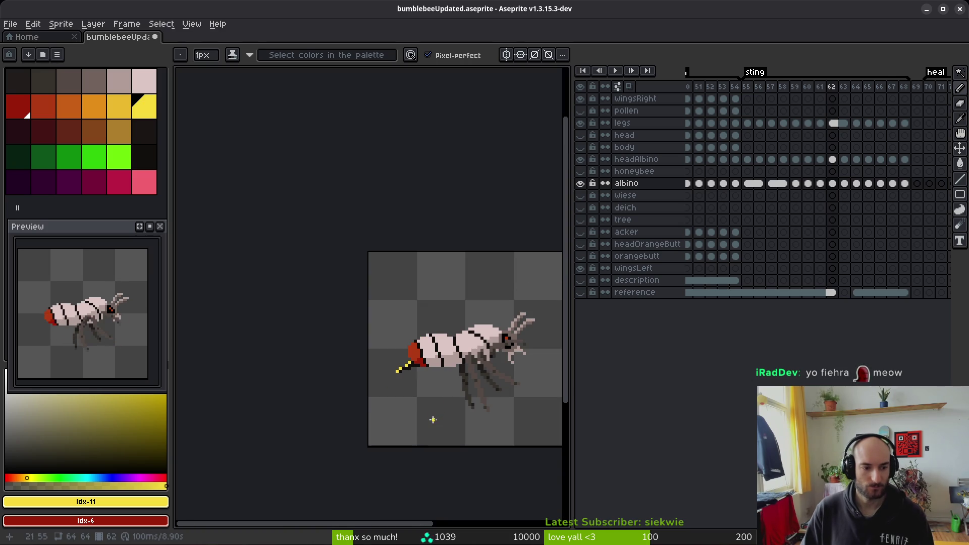
{"action": "left_click", "coordinate": [94, 106]}
{"action": "scroll", "coordinate": [398, 372], "scroll_direction": "up", "scroll_amount": 4}
{"action": "key", "text": "g"}
{"action": "left_click", "coordinate": [349, 394]}
{"action": "left_click", "coordinate": [326, 411]}
- Recolour four stinger pixels a darker orange
{"action": "scroll", "coordinate": [365, 422], "scroll_direction": "down", "scroll_amount": 7}
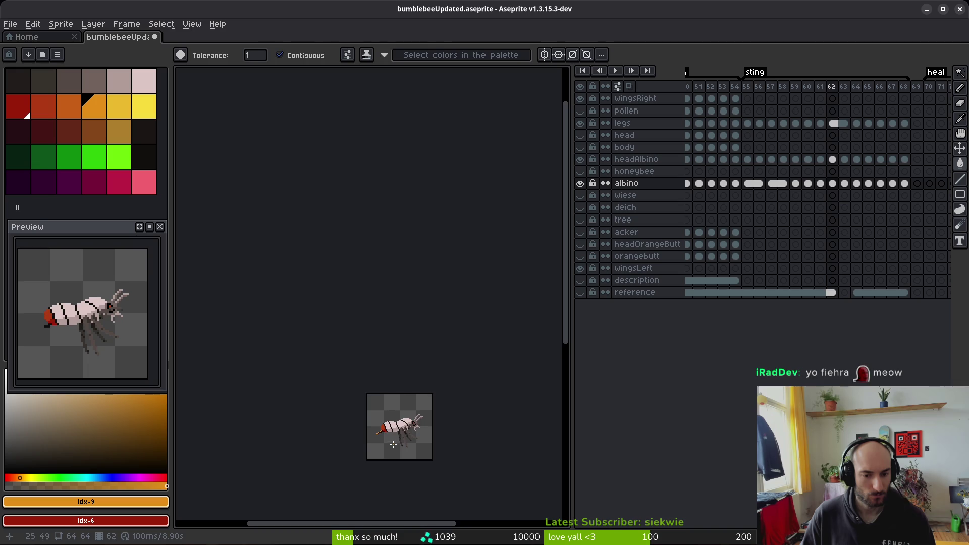
{"action": "scroll", "coordinate": [393, 443], "scroll_direction": "up", "scroll_amount": 4}
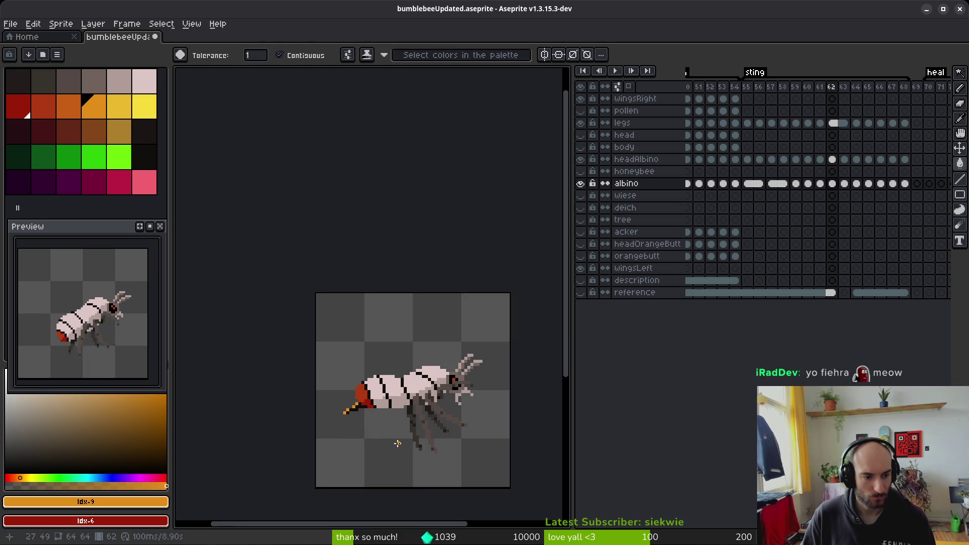
{"action": "left_click", "coordinate": [68, 106]}
{"action": "scroll", "coordinate": [344, 305], "scroll_direction": "up", "scroll_amount": 5}
{"action": "left_click", "coordinate": [344, 305]}
{"action": "left_click", "coordinate": [310, 336]}
{"action": "left_click", "coordinate": [246, 369]}
{"action": "left_click", "coordinate": [214, 401]}
- Make the stinger tip yellow, try light orange then gold on a stinger pixel, and undo the last change
{"action": "left_click", "coordinate": [152, 104]}
{"action": "left_click", "coordinate": [214, 401]}
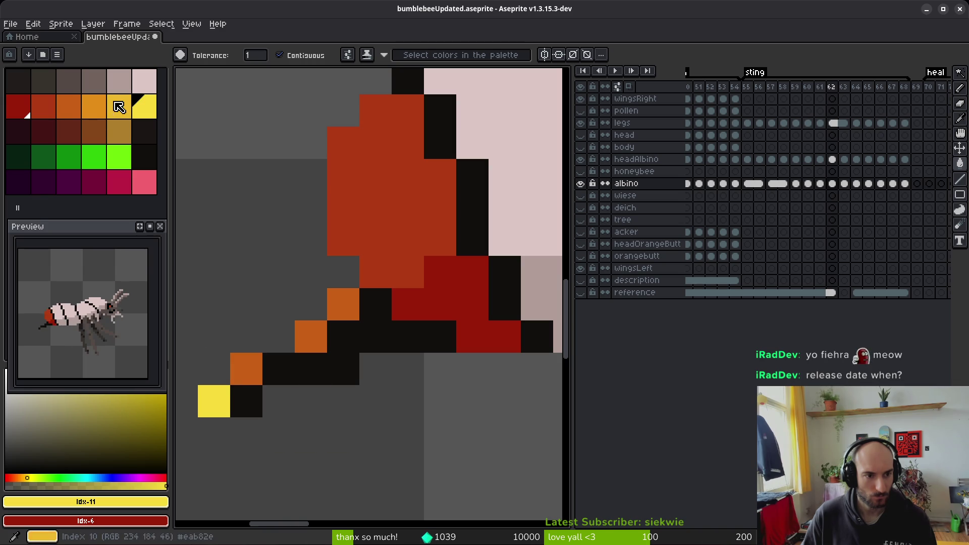
{"action": "key", "text": "bracketleft"}
{"action": "key", "text": "bracketleft"}
{"action": "left_click", "coordinate": [247, 369]}
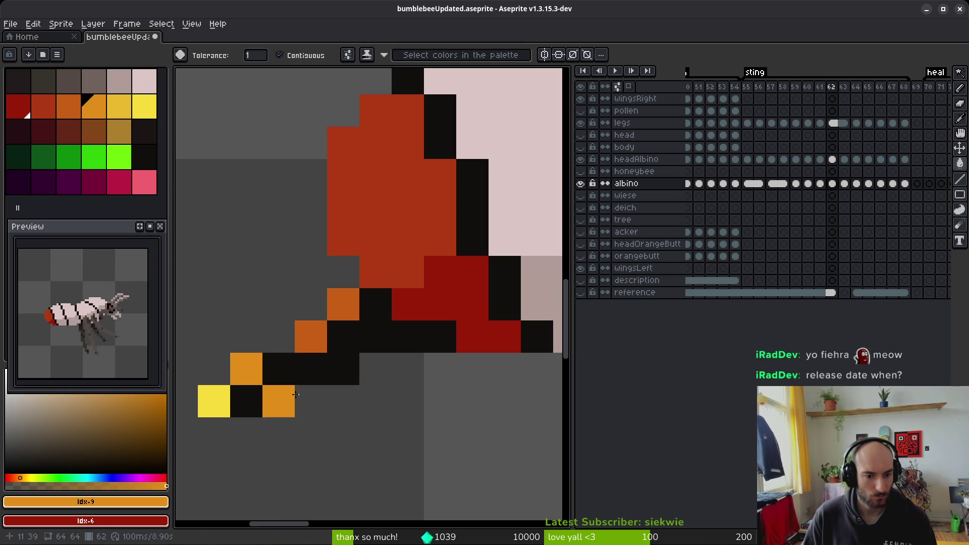
{"action": "left_click", "coordinate": [120, 107]}
{"action": "left_click", "coordinate": [246, 369]}
{"action": "scroll", "coordinate": [388, 440], "scroll_direction": "down", "scroll_amount": 5}
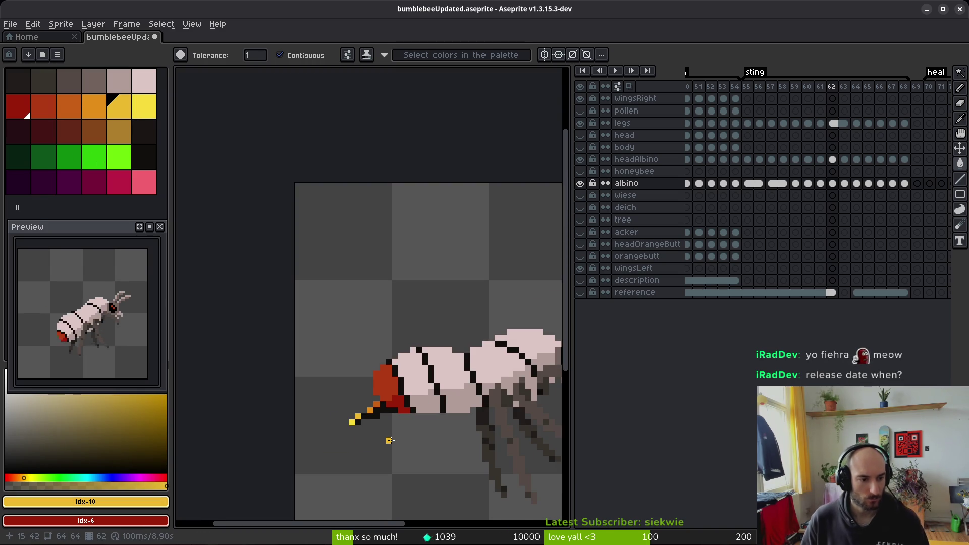
{"action": "key", "text": "ctrl+z"}
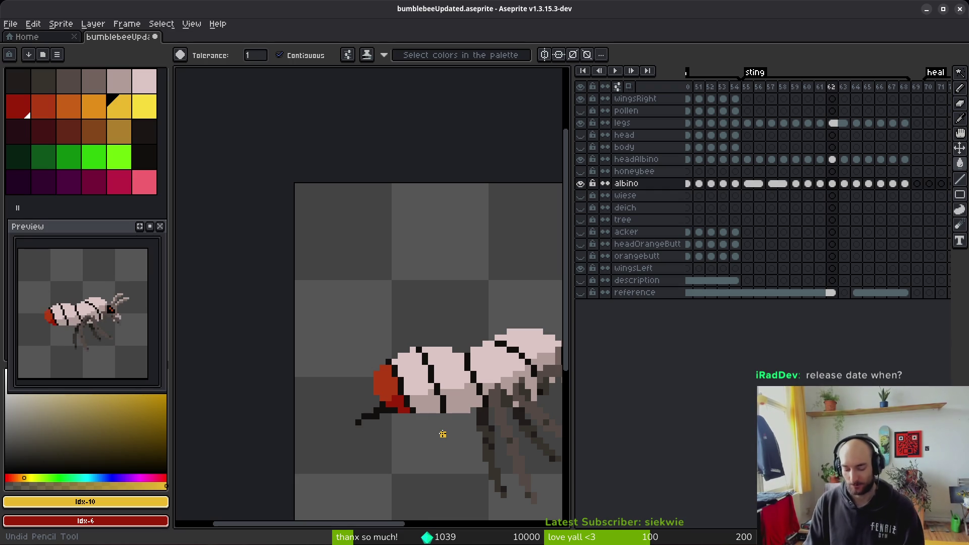
- Save the bumblebee sprite as bumblebeeUpdated.aseprite
{"action": "scroll", "coordinate": [520, 305], "scroll_direction": "down", "scroll_amount": 4}
{"action": "scroll", "coordinate": [444, 328], "scroll_direction": "up", "scroll_amount": 3}
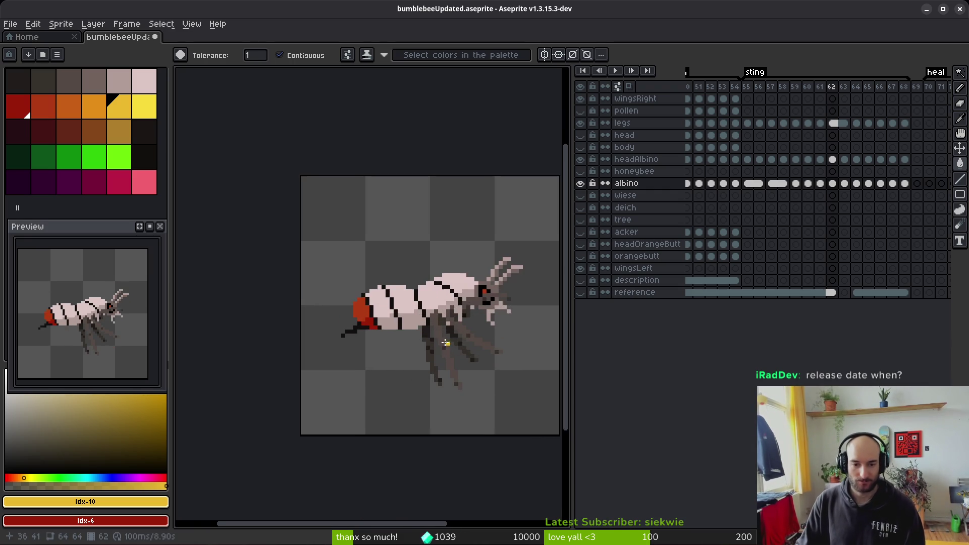
{"action": "key", "text": "ctrl+s"}
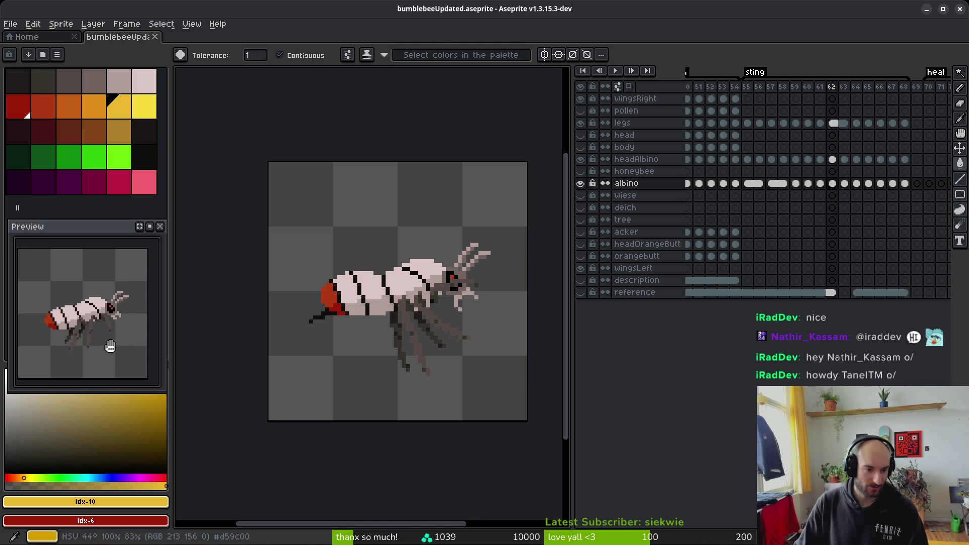
- Compare the wingsRight cels on frames 48, 54 and 55 to find the wing pose
{"action": "key", "text": "Right"}
{"action": "key", "text": "Right"}
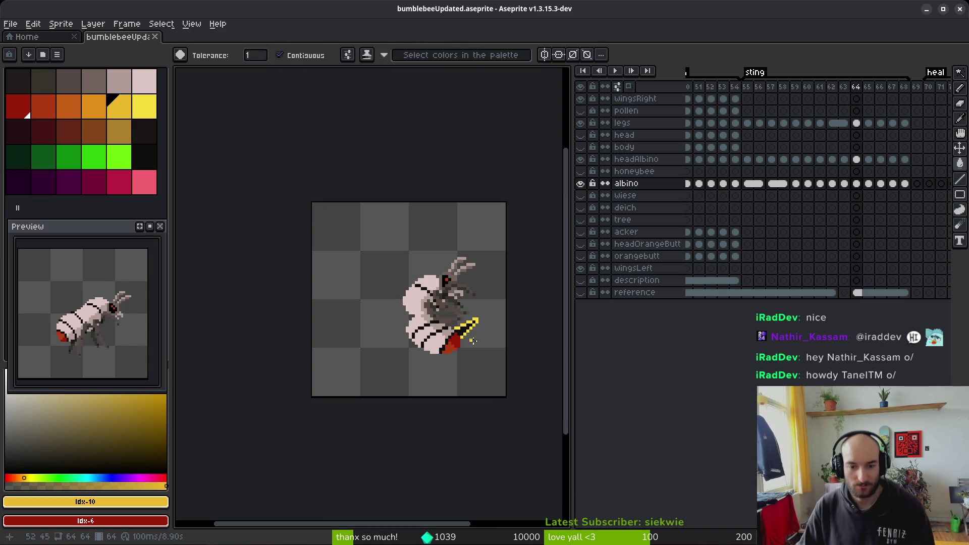
{"action": "scroll", "coordinate": [468, 335], "scroll_direction": "up", "scroll_amount": 1}
{"action": "scroll", "coordinate": [404, 373], "scroll_direction": "up", "scroll_amount": 3}
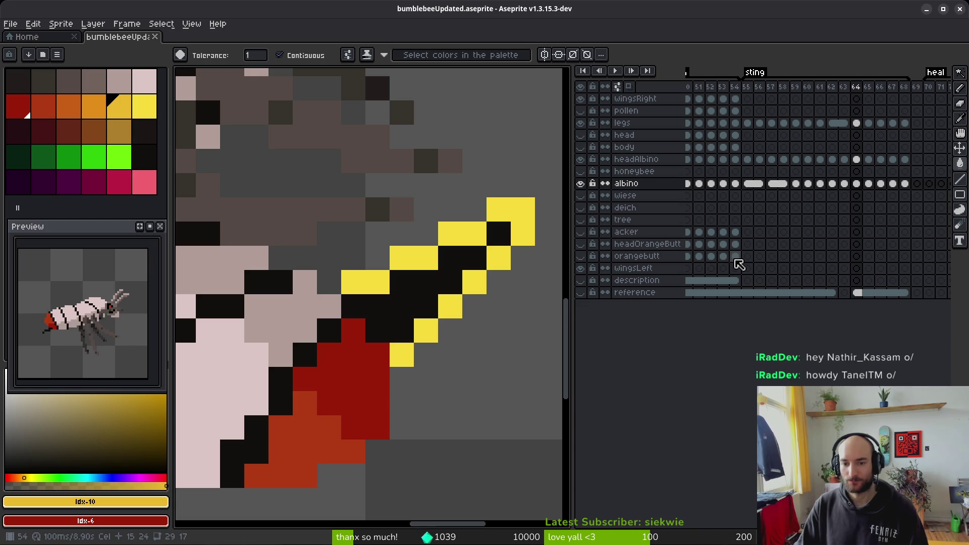
{"action": "scroll", "coordinate": [708, 275], "scroll_direction": "left", "scroll_amount": 3}
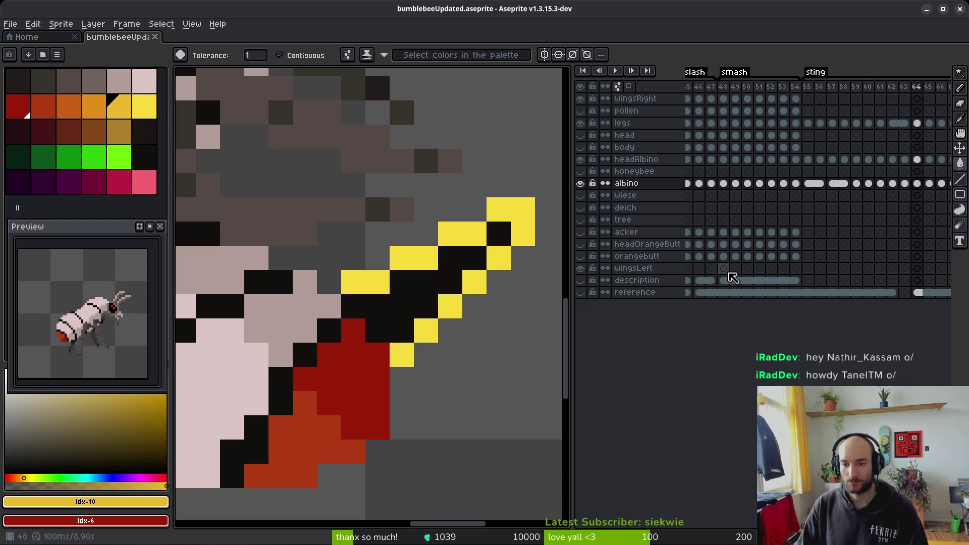
{"action": "scroll", "coordinate": [748, 259], "scroll_direction": "left", "scroll_amount": 1}
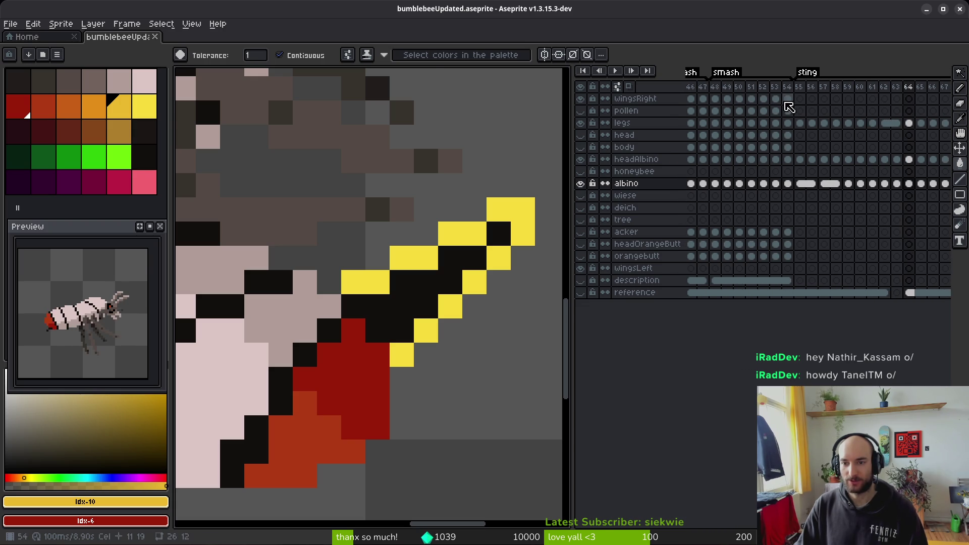
{"action": "left_click", "coordinate": [787, 99]}
{"action": "scroll", "coordinate": [426, 207], "scroll_direction": "down", "scroll_amount": 3}
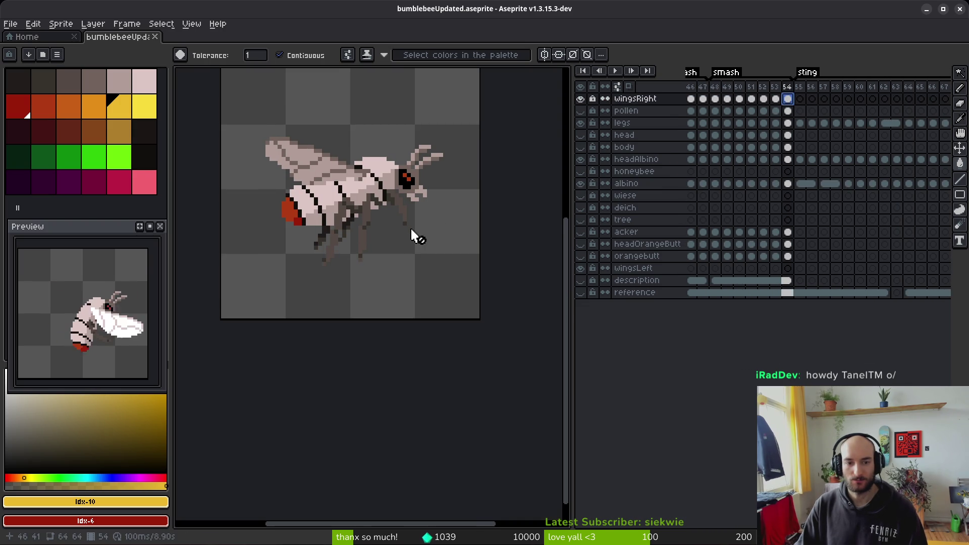
{"action": "left_click", "coordinate": [716, 99]}
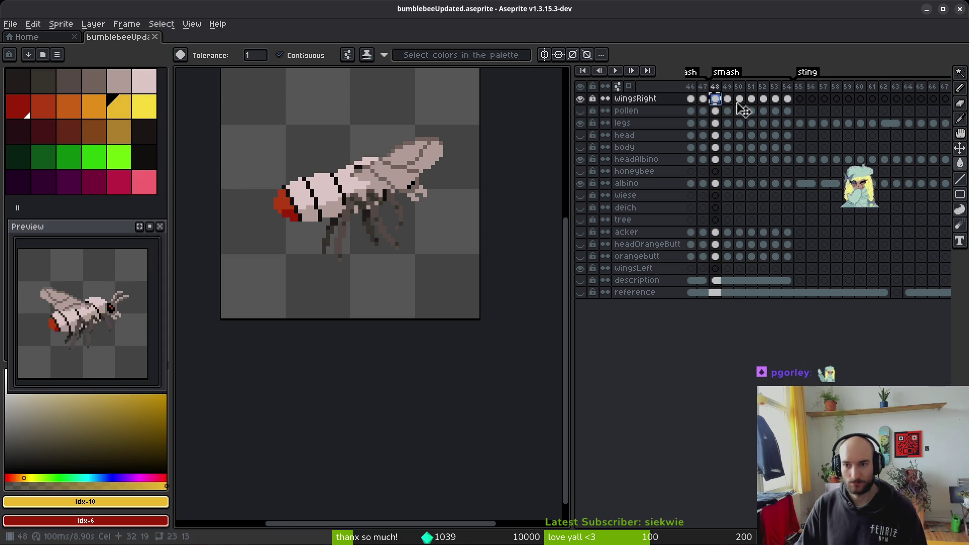
{"action": "left_click", "coordinate": [802, 100]}
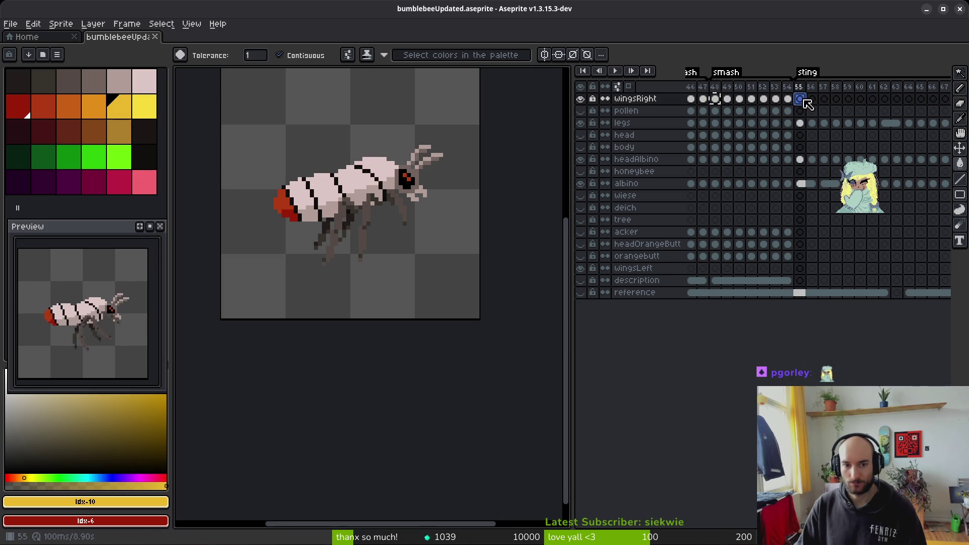
{"action": "left_click", "coordinate": [716, 99]}
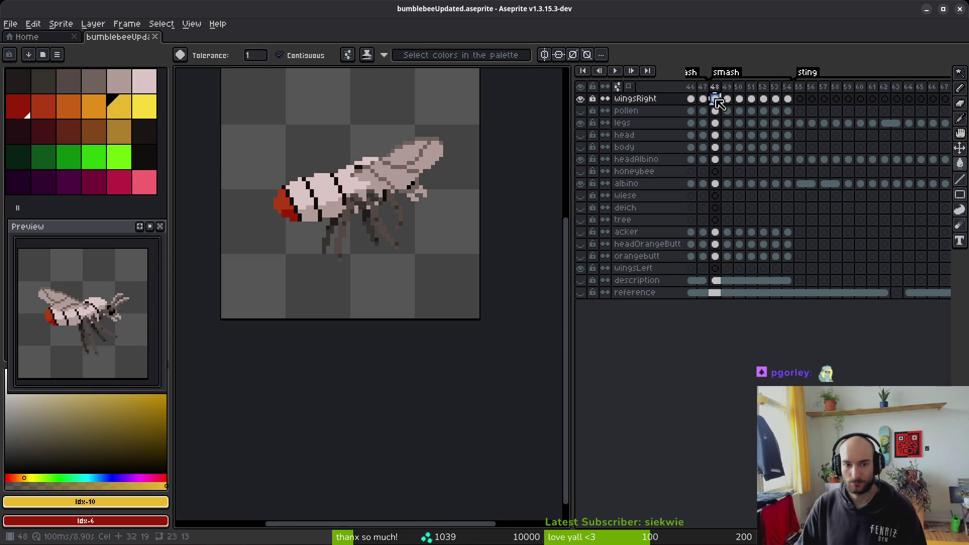
{"action": "left_click", "coordinate": [822, 99]}
- Step through frames 56–62 and paste the white right wings into the empty frame-64 wingsRight cel
{"action": "left_click", "coordinate": [812, 99]}
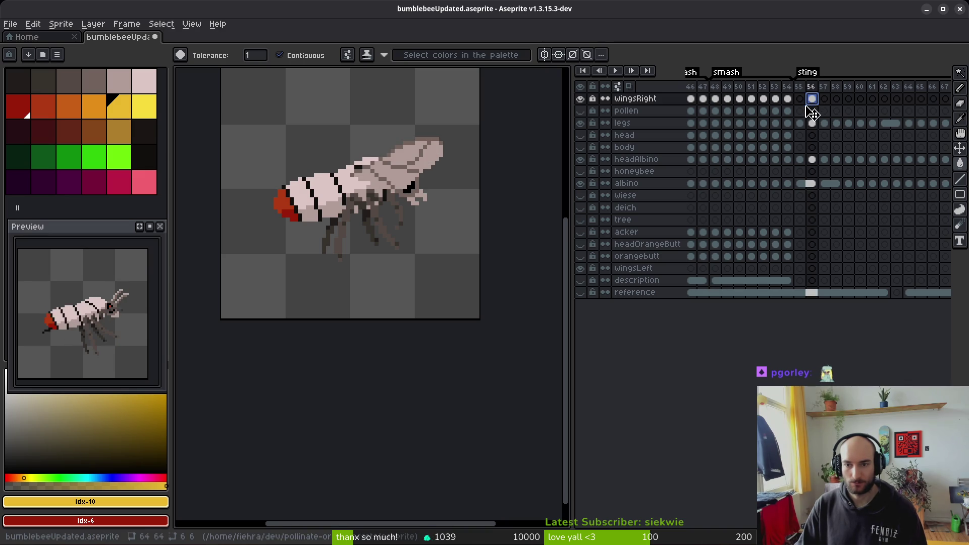
{"action": "left_click", "coordinate": [745, 100]}
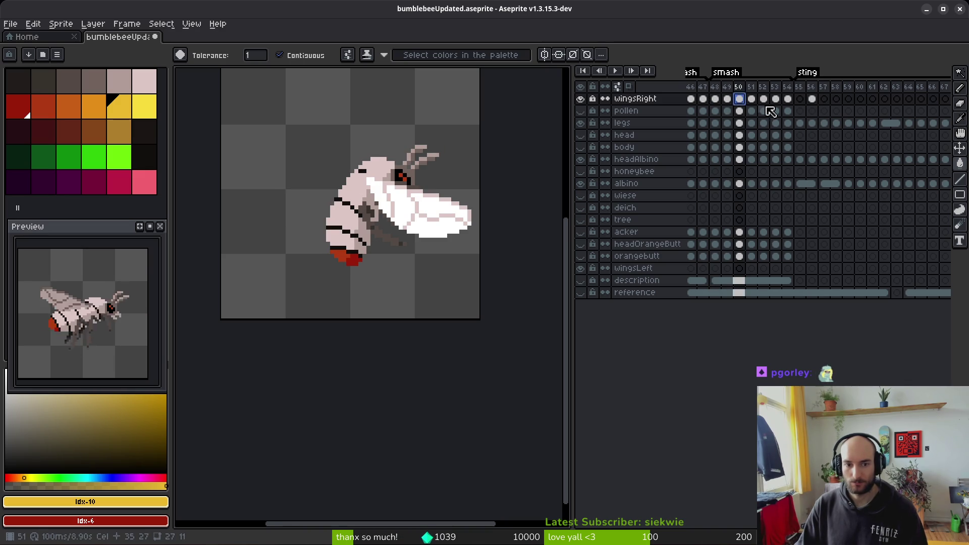
{"action": "left_click", "coordinate": [866, 100]}
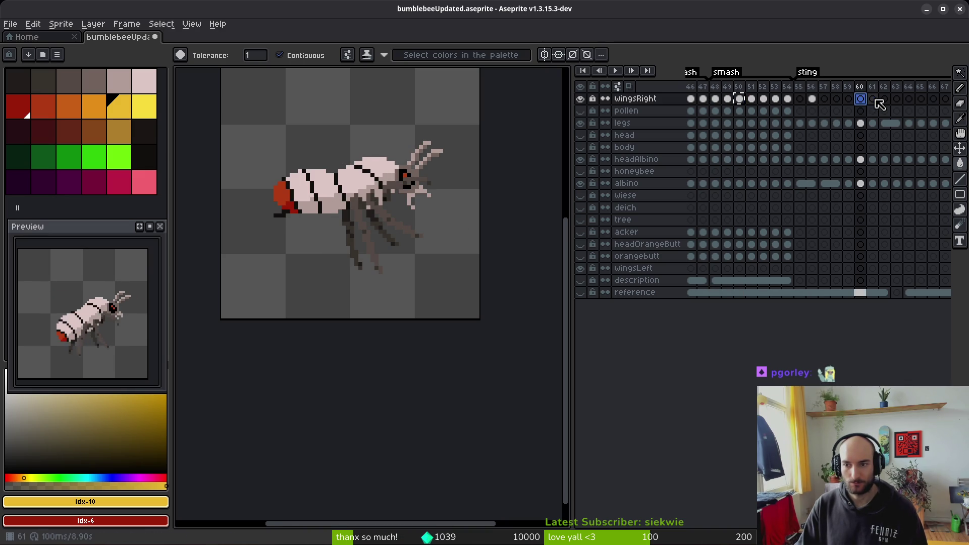
{"action": "left_click", "coordinate": [873, 101]}
{"action": "left_click", "coordinate": [888, 101]}
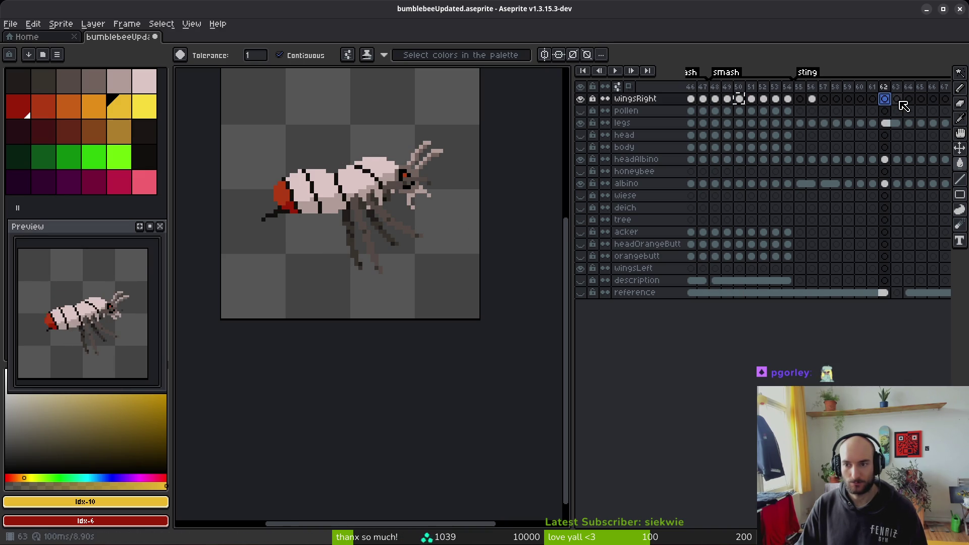
{"action": "left_click", "coordinate": [897, 100]}
{"action": "left_click", "coordinate": [910, 100]}
{"action": "key", "text": "ctrl+v"}
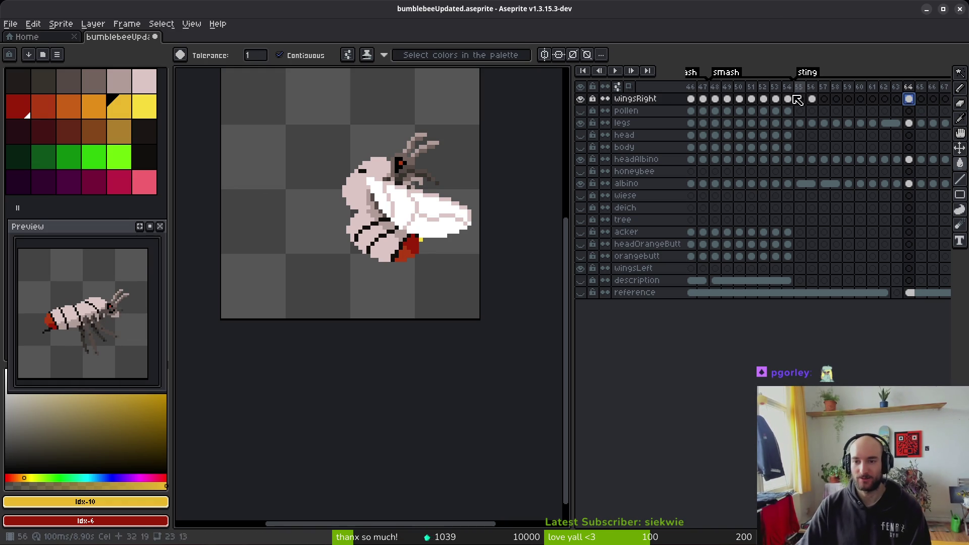
- Review smash frames 49–52, then select the wingsRight cels at frames 49 and 64
{"action": "left_click", "coordinate": [731, 101]}
{"action": "key", "text": "Right"}
{"action": "key", "text": "Right"}
{"action": "key", "text": "Right"}
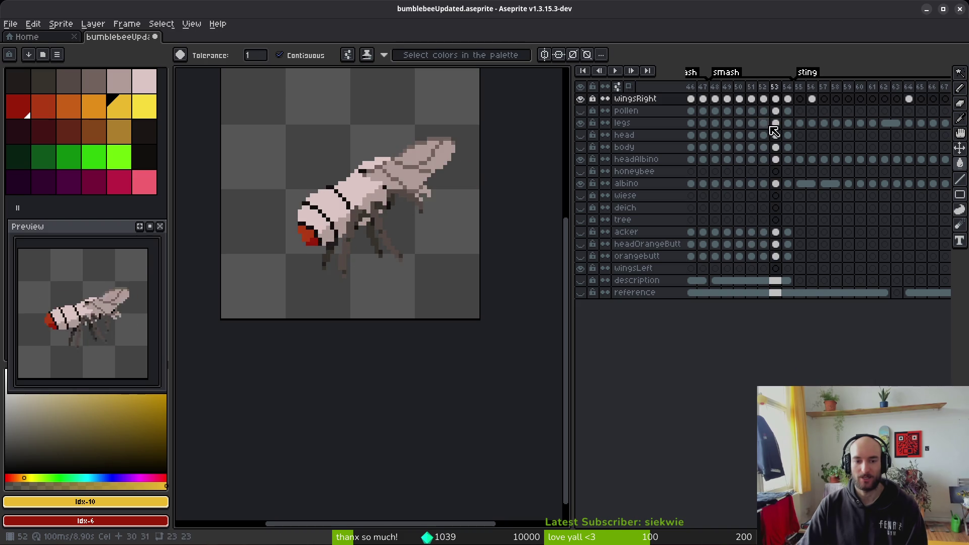
{"action": "key", "text": "Left"}
{"action": "key", "text": "Left"}
{"action": "key", "text": "Left"}
{"action": "left_click", "coordinate": [726, 99]}
{"action": "left_click", "coordinate": [908, 99]}
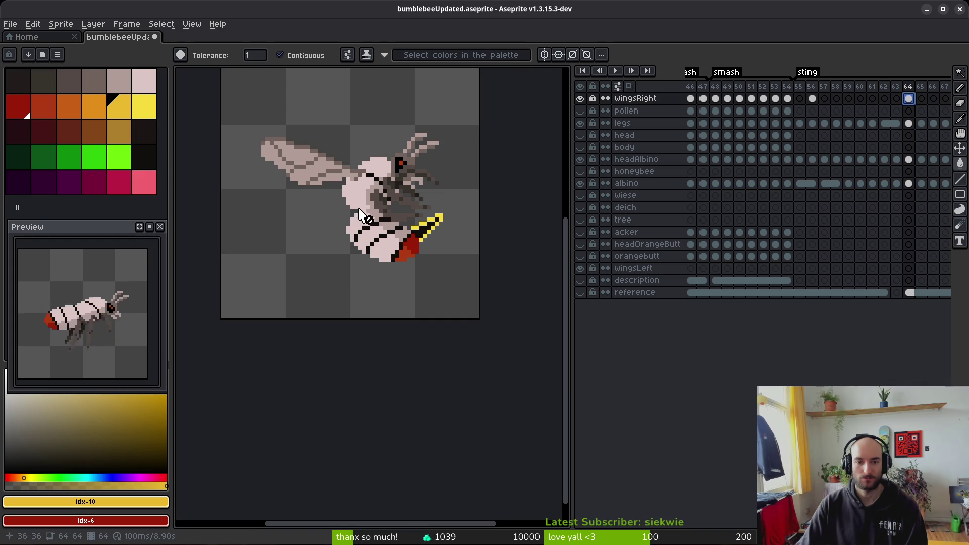
{"action": "scroll", "coordinate": [343, 186], "scroll_direction": "up", "scroll_amount": 3}
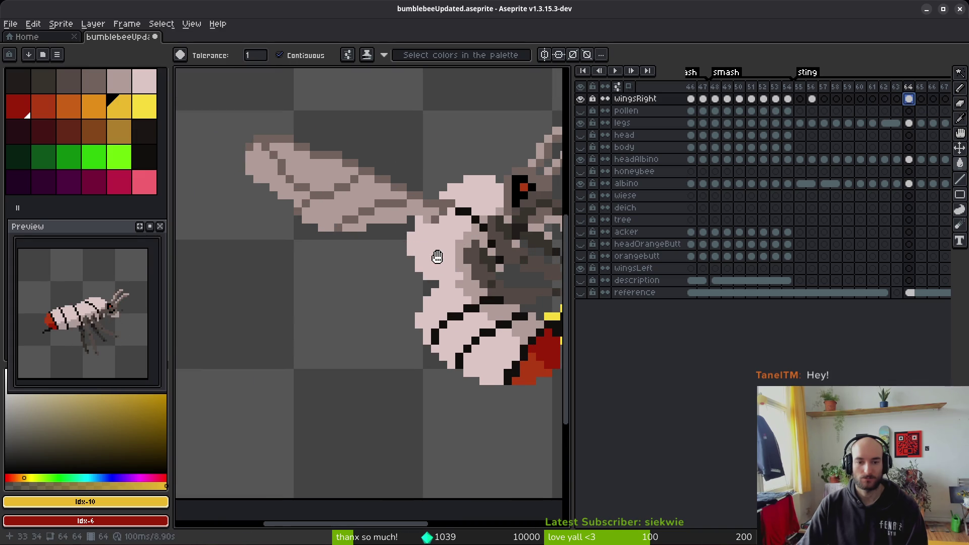
{"action": "scroll", "coordinate": [420, 245], "scroll_direction": "down", "scroll_amount": 5}
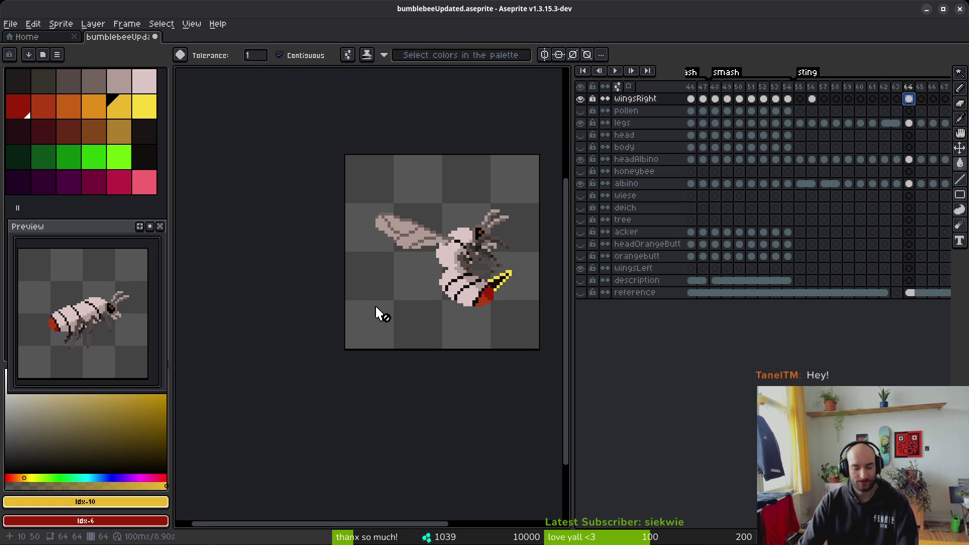
- Go to frame 65 and Ctrl+click the bee's body to make the albino layer active
{"action": "key", "text": "Return"}
{"action": "key", "text": "i"}
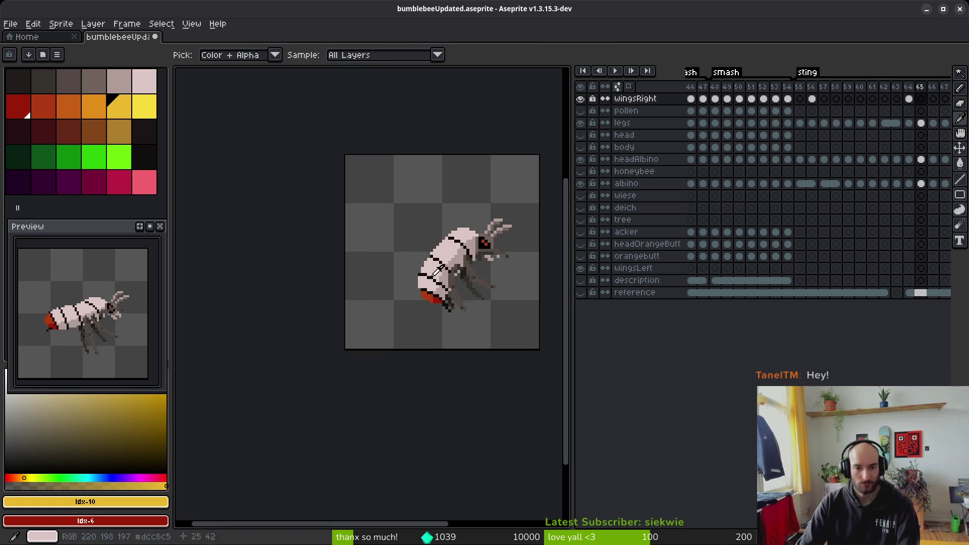
{"action": "scroll", "coordinate": [444, 282], "scroll_direction": "up", "scroll_amount": 5}
{"action": "key", "text": "b"}
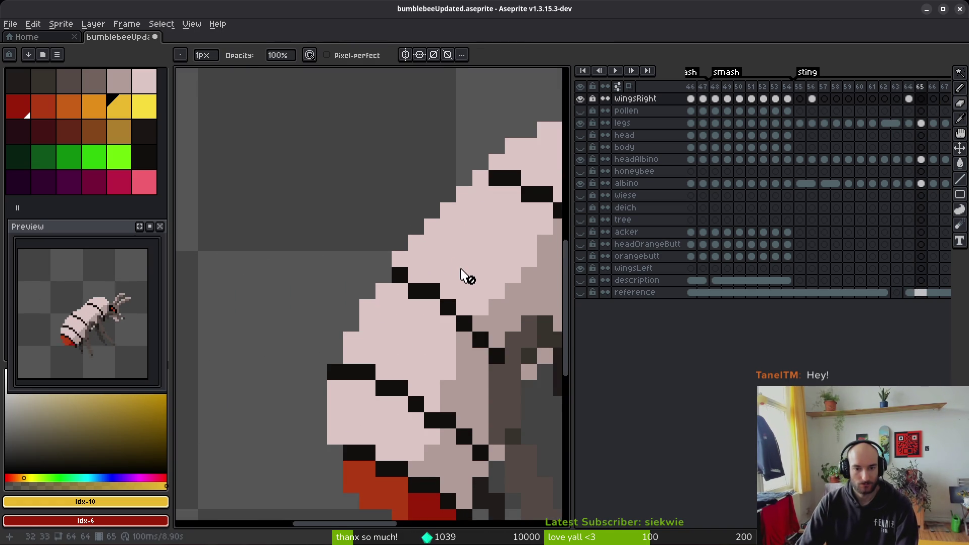
{"action": "left_click", "coordinate": [926, 186]}
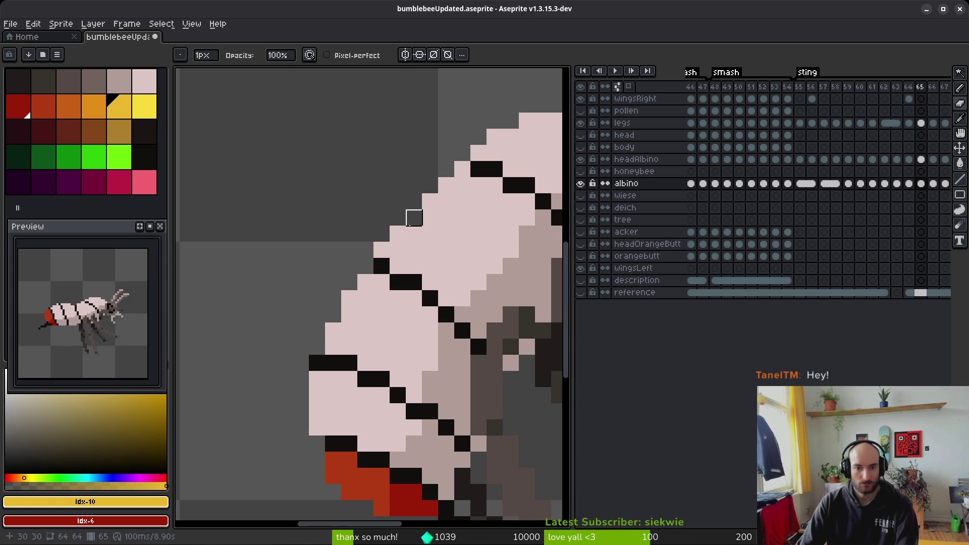
{"action": "scroll", "coordinate": [511, 297], "scroll_direction": "down", "scroll_amount": 4}
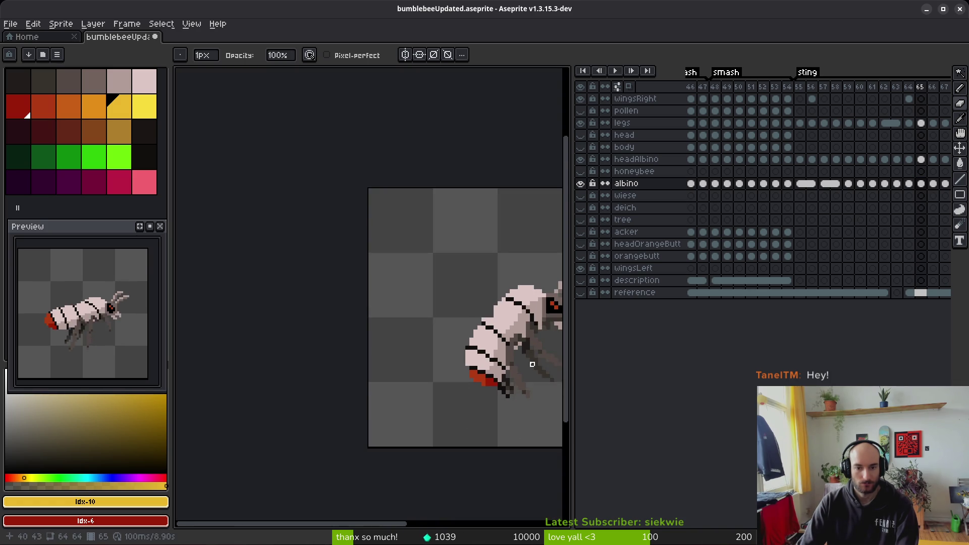
{"action": "scroll", "coordinate": [481, 306], "scroll_direction": "up", "scroll_amount": 2}
{"action": "left_click_drag", "start_coordinate": [482, 305], "coordinate": [400, 295]}
{"action": "scroll", "coordinate": [454, 325], "scroll_direction": "down", "scroll_amount": 3}
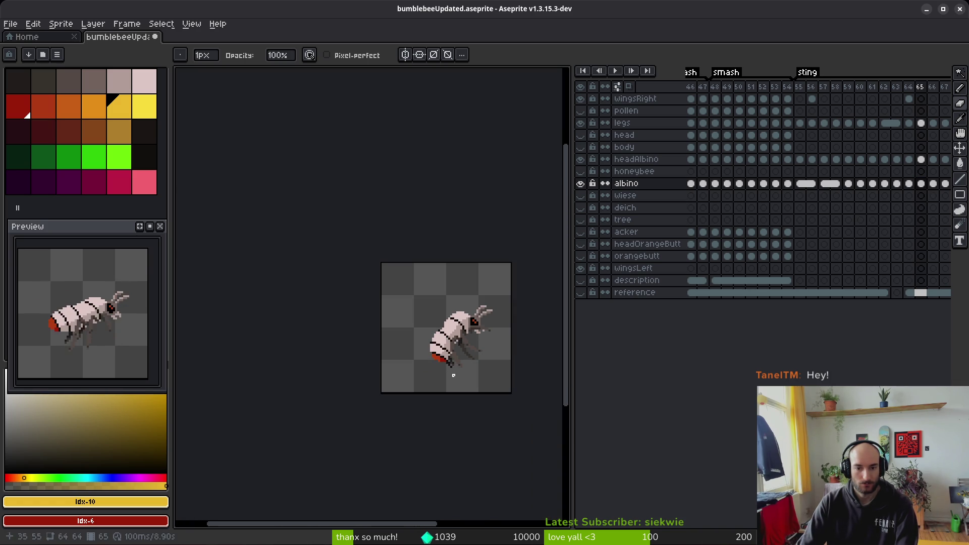
{"action": "scroll", "coordinate": [451, 337], "scroll_direction": "up", "scroll_amount": 3}
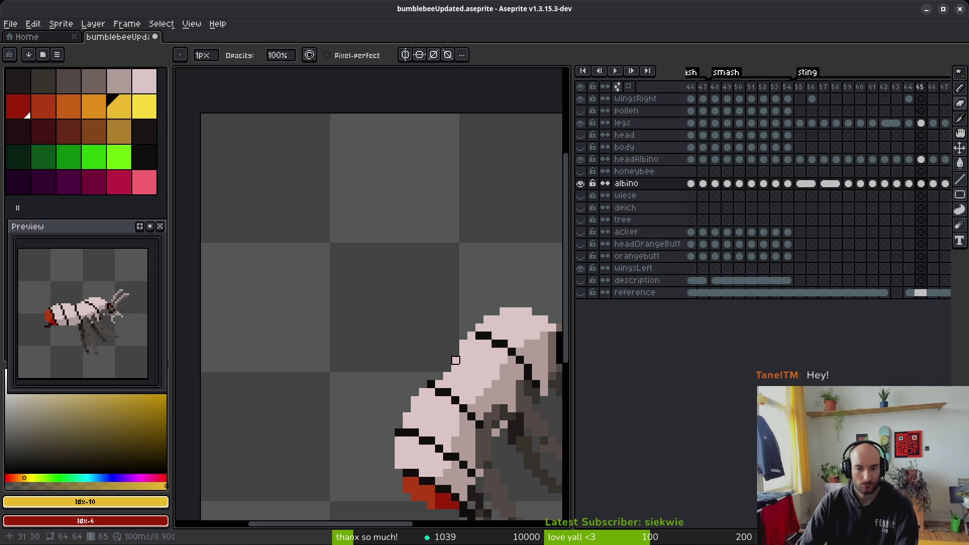
- Flip between frames 64 and 65 to compare the poses, then jump ahead to frame 67
{"action": "scroll", "coordinate": [504, 384], "scroll_direction": "down", "scroll_amount": 2}
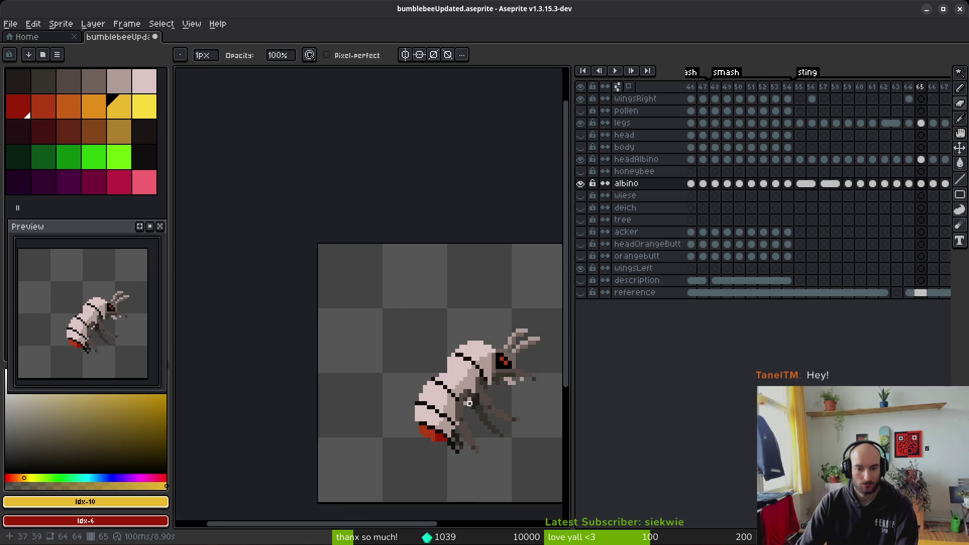
{"action": "scroll", "coordinate": [489, 411], "scroll_direction": "down", "scroll_amount": 1}
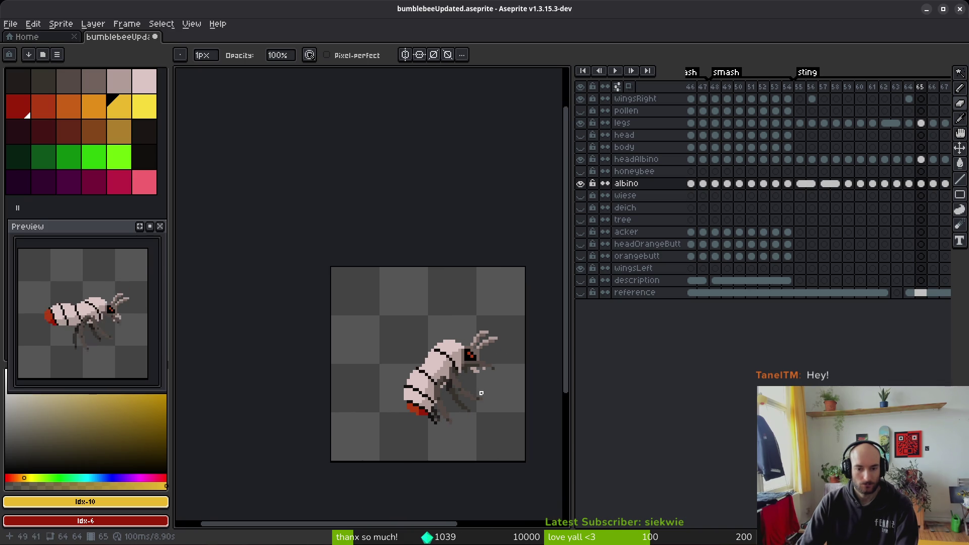
{"action": "key", "text": "comma"}
{"action": "key", "text": "alt"}
{"action": "key", "text": "period"}
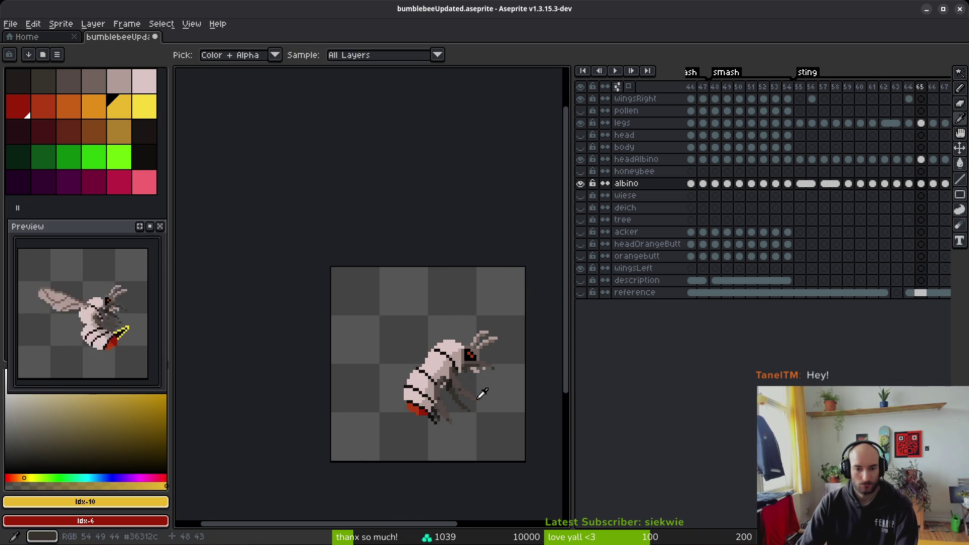
{"action": "key", "text": "comma"}
{"action": "key", "text": "period"}
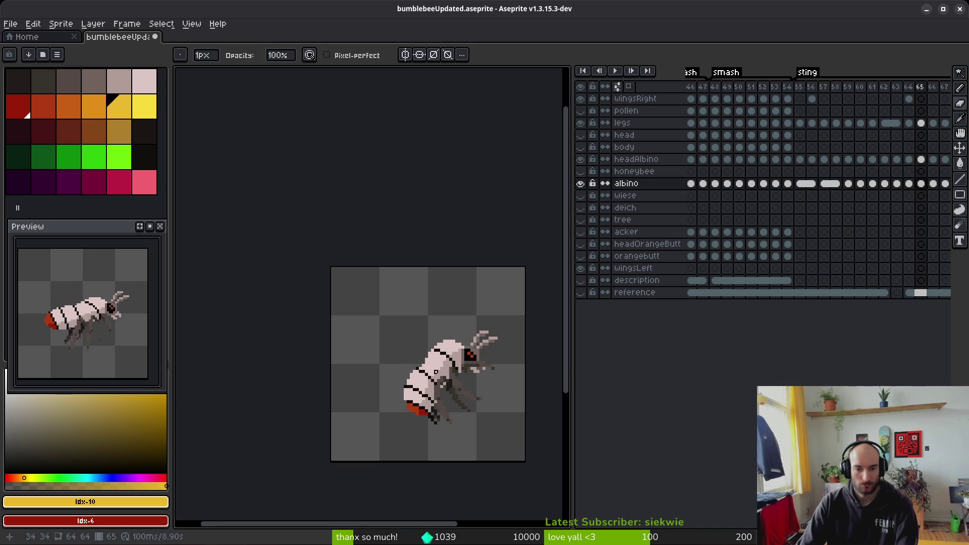
{"action": "scroll", "coordinate": [449, 363], "scroll_direction": "up", "scroll_amount": 2}
{"action": "scroll", "coordinate": [443, 353], "scroll_direction": "down", "scroll_amount": 2}
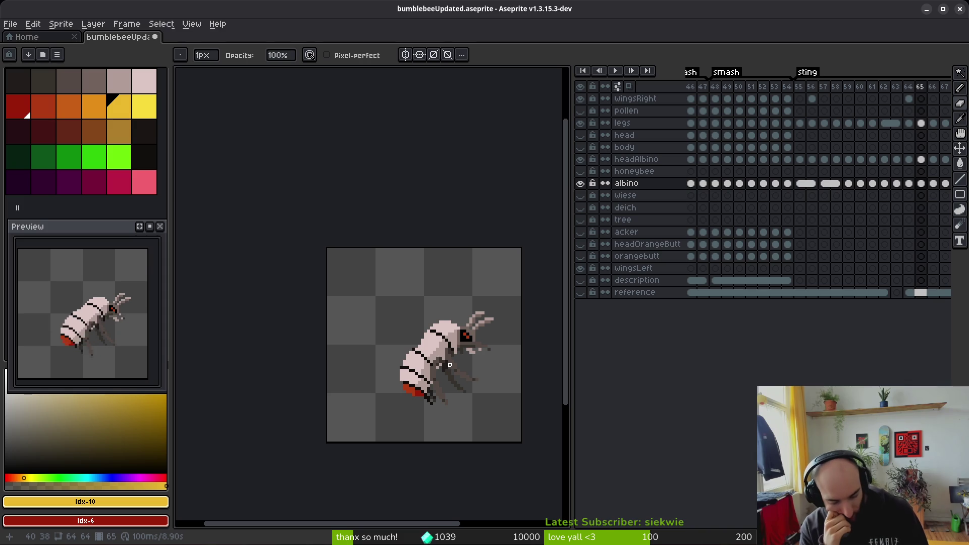
{"action": "key", "text": "Right"}
{"action": "key", "text": "Right"}
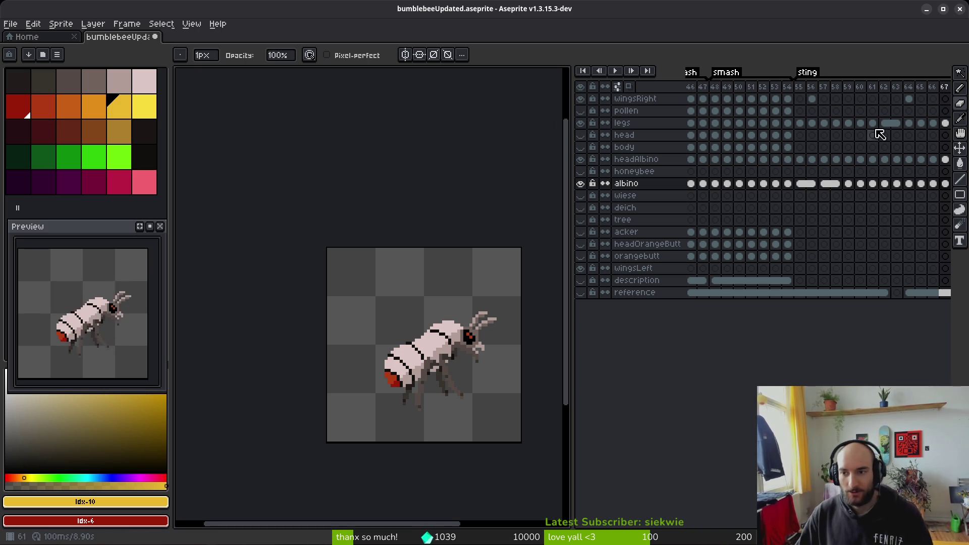
- Step back from frame 67 through frames 59 and 56 to the wingsRight cel at smash frame 49
{"action": "scroll", "coordinate": [857, 147], "scroll_direction": "right", "scroll_amount": 2}
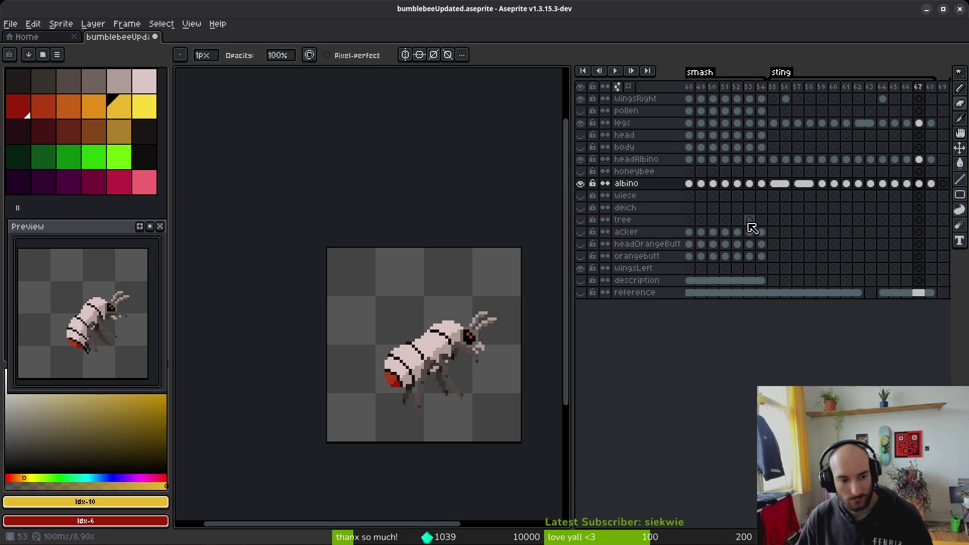
{"action": "key", "text": "Left"}
{"action": "key", "text": "Right"}
{"action": "key", "text": "Right"}
{"action": "key", "text": "Left"}
{"action": "key", "text": "Left"}
{"action": "key", "text": "Left"}
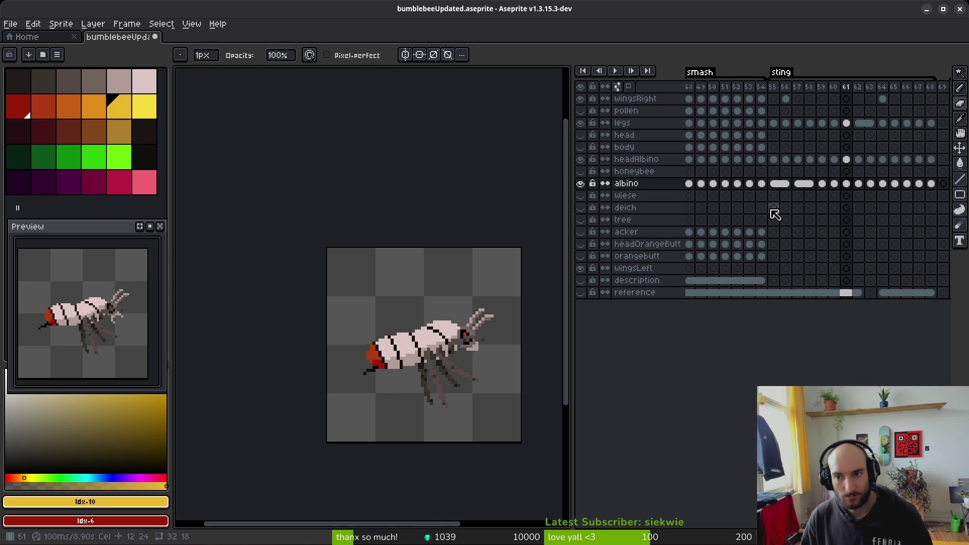
{"action": "key", "text": "Left"}
{"action": "key", "text": "Left"}
{"action": "key", "text": "Left"}
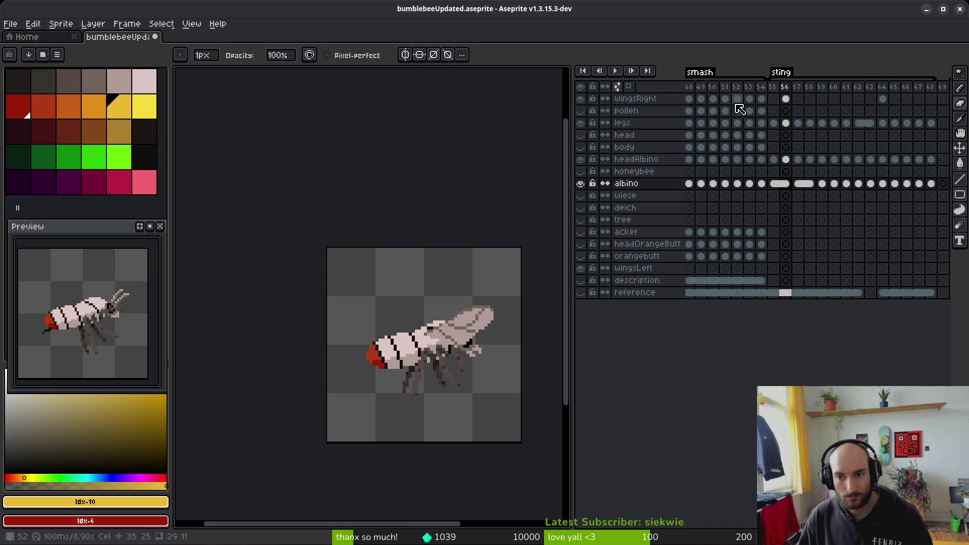
{"action": "left_click", "coordinate": [717, 103]}
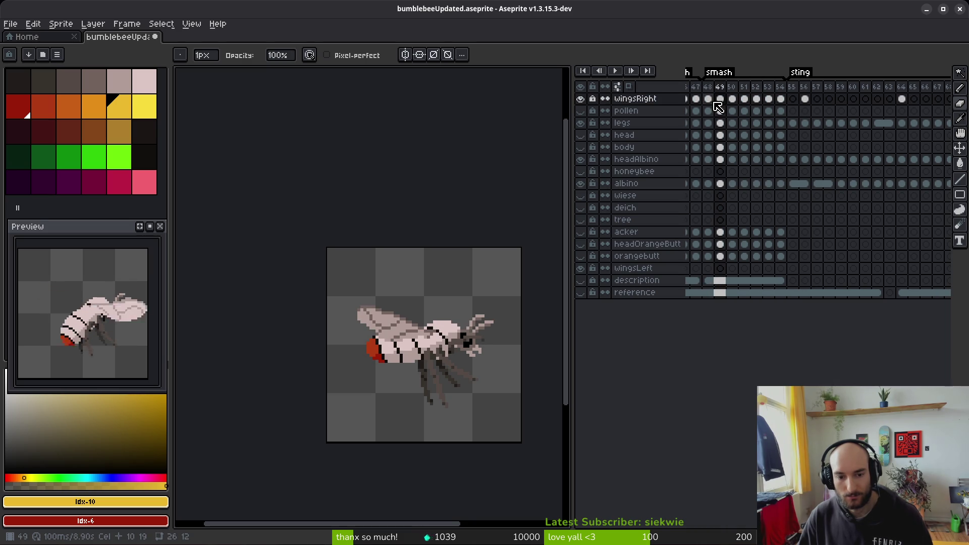
- Jump across the wingsRight cels on frames 55–64, settling back on frame 56
{"action": "left_click", "coordinate": [792, 99]}
{"action": "key", "text": "Right"}
{"action": "key", "text": "Right"}
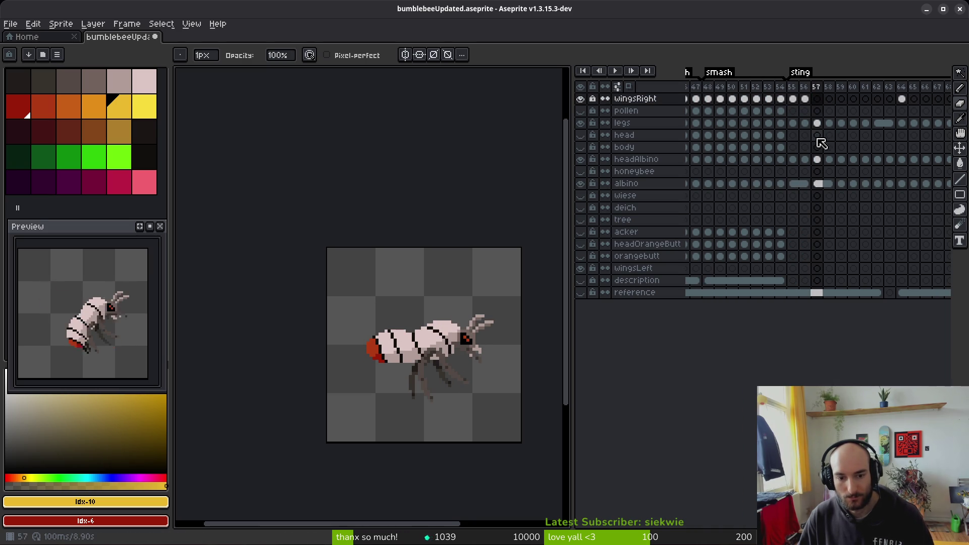
{"action": "left_click", "coordinate": [805, 100]}
{"action": "left_click", "coordinate": [831, 100]}
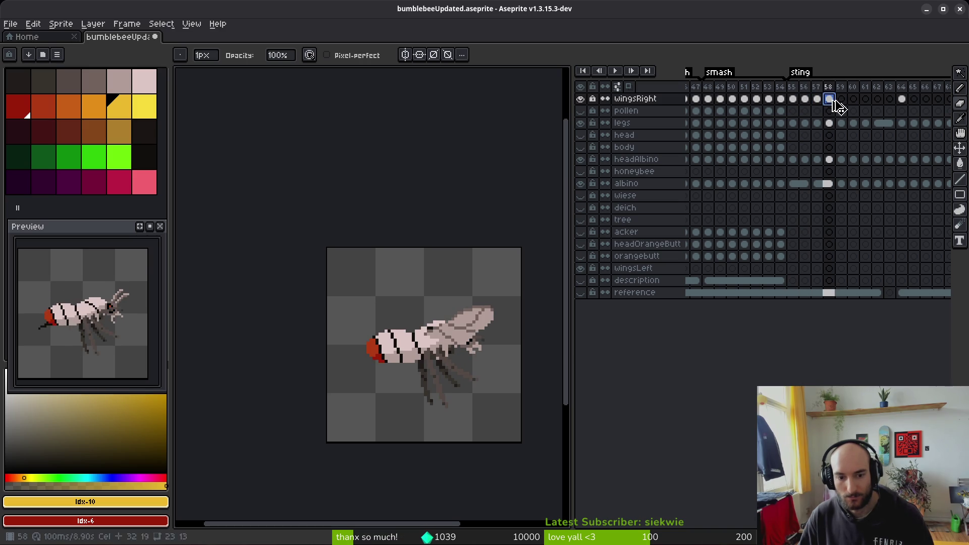
{"action": "left_click", "coordinate": [853, 101]}
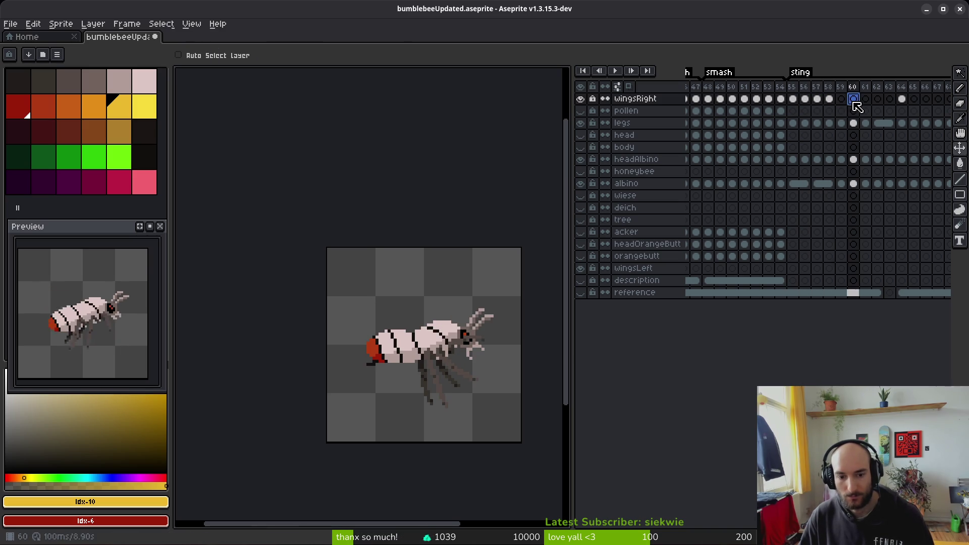
{"action": "left_click", "coordinate": [877, 101]}
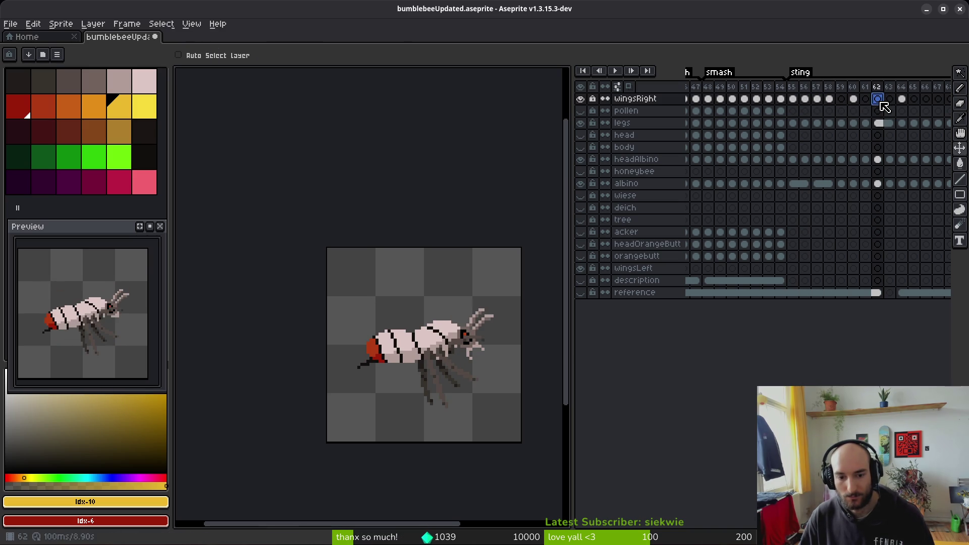
{"action": "left_click", "coordinate": [901, 101]}
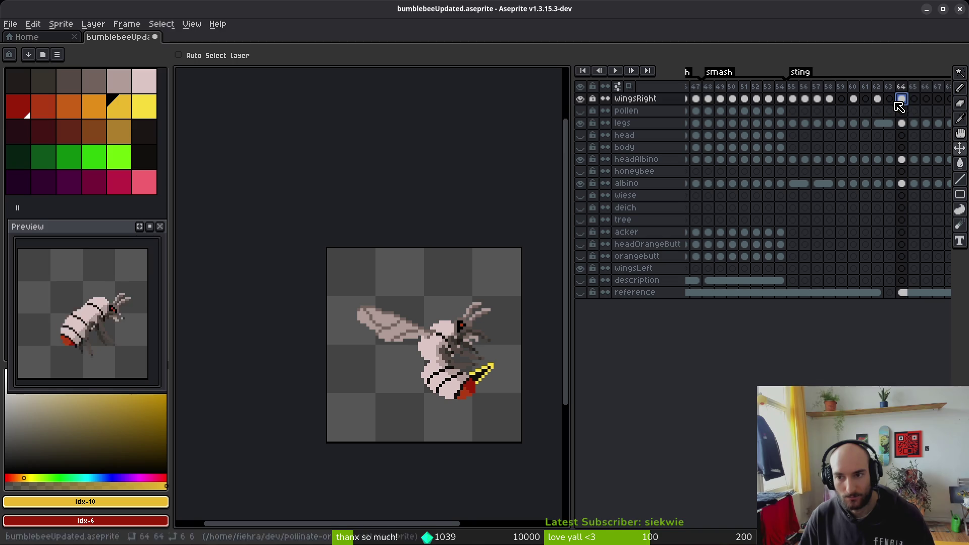
{"action": "left_click", "coordinate": [818, 99]}
{"action": "left_click", "coordinate": [852, 99]}
{"action": "left_click", "coordinate": [865, 99]}
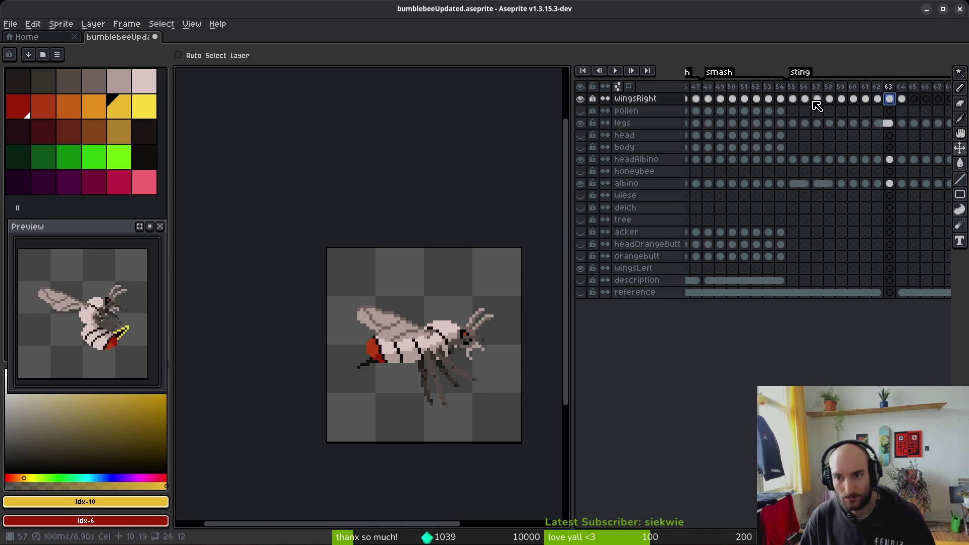
{"action": "left_click", "coordinate": [806, 99]}
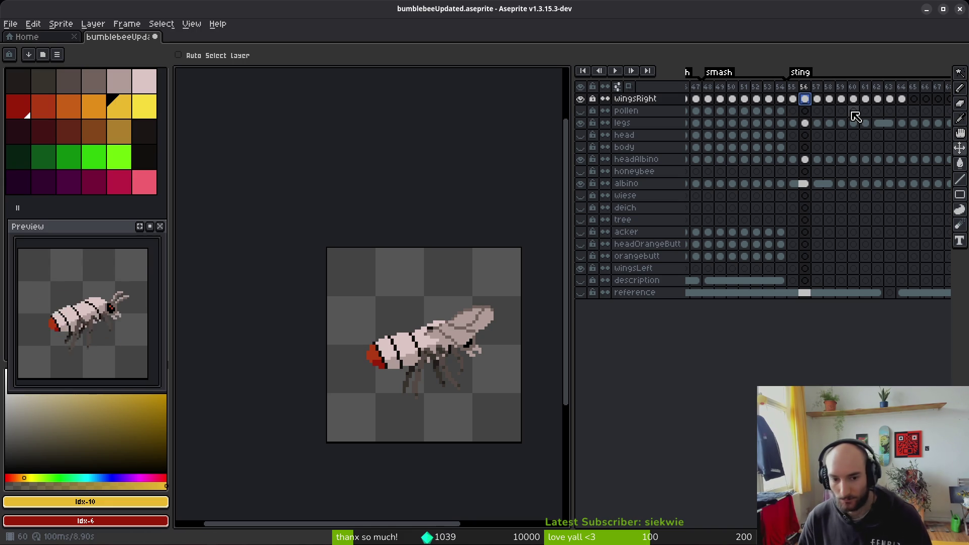
- Step through frames 53–60, stop on frame 59 and hide the wingsRight layer
{"action": "key", "text": "Right"}
{"action": "key", "text": "Right"}
{"action": "key", "text": "Right"}
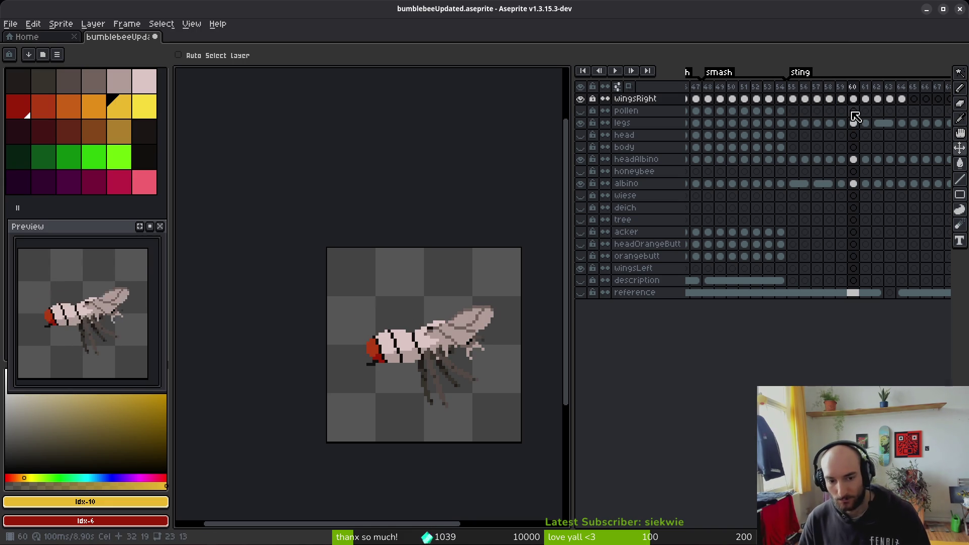
{"action": "key", "text": "Left"}
{"action": "key", "text": "Left"}
{"action": "key", "text": "Left"}
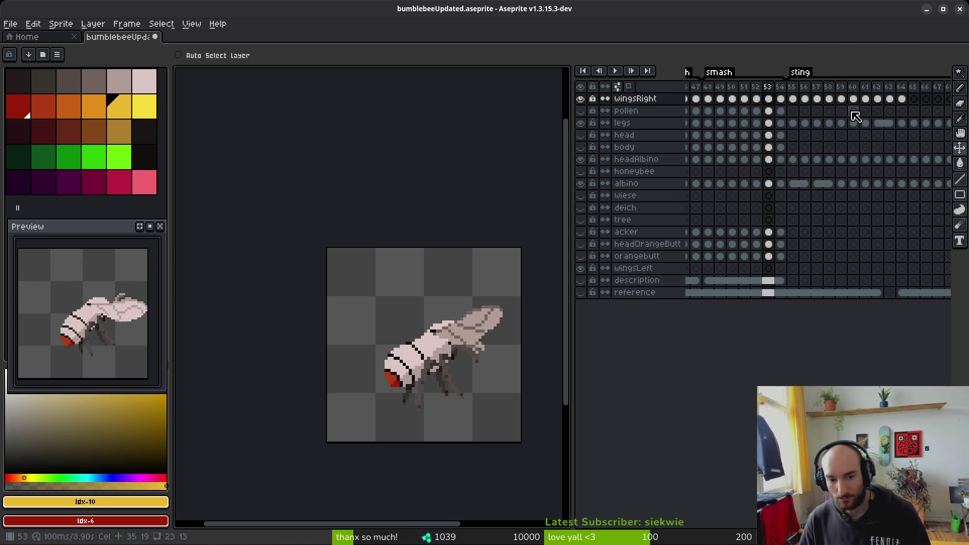
{"action": "key", "text": "Right"}
{"action": "key", "text": "Right"}
{"action": "key", "text": "Right"}
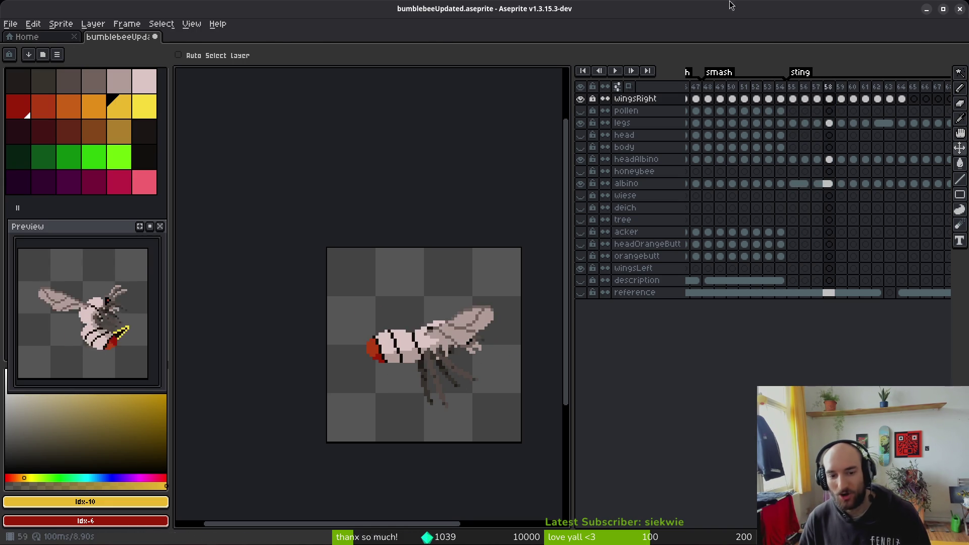
{"action": "key", "text": "Right"}
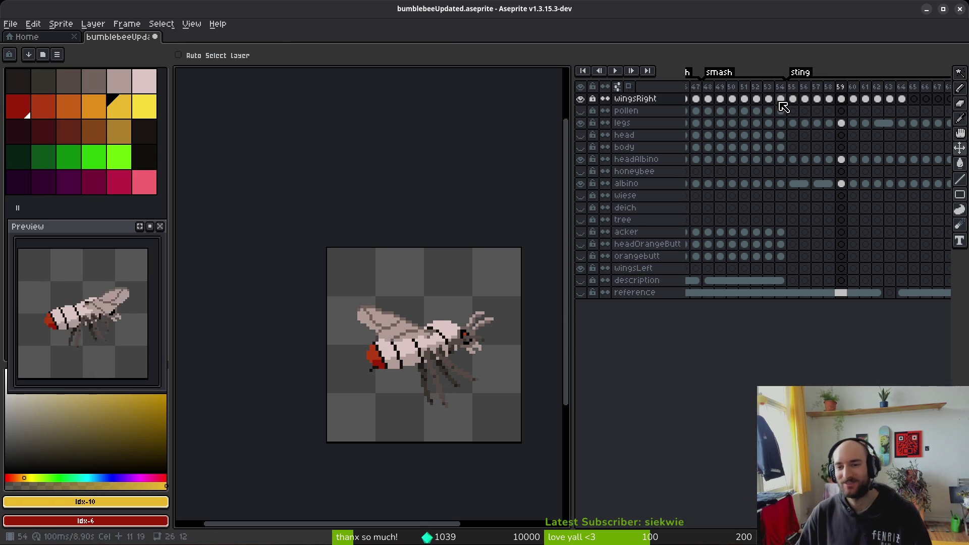
{"action": "left_click", "coordinate": [580, 98]}
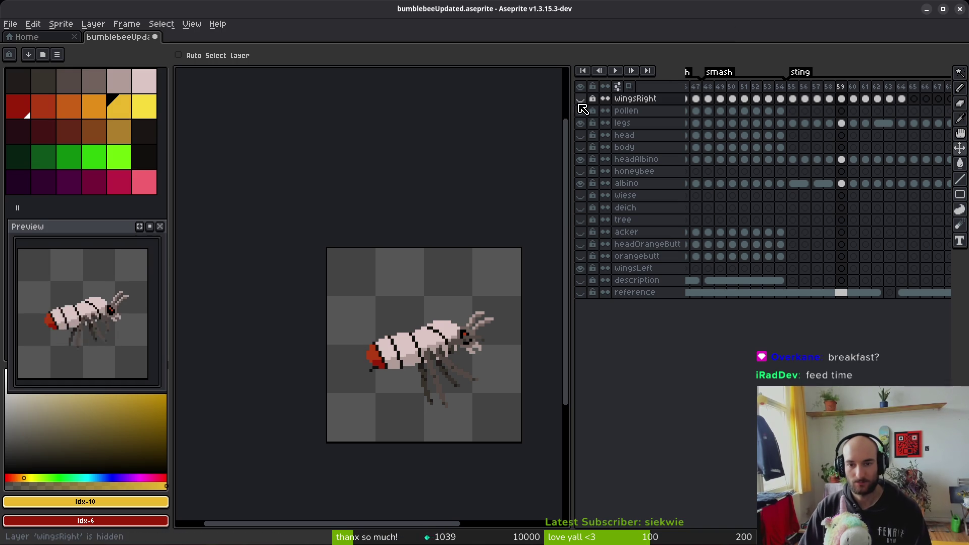
- Show the wingsRight layer again and jump to frame 65
{"action": "left_click", "coordinate": [580, 99]}
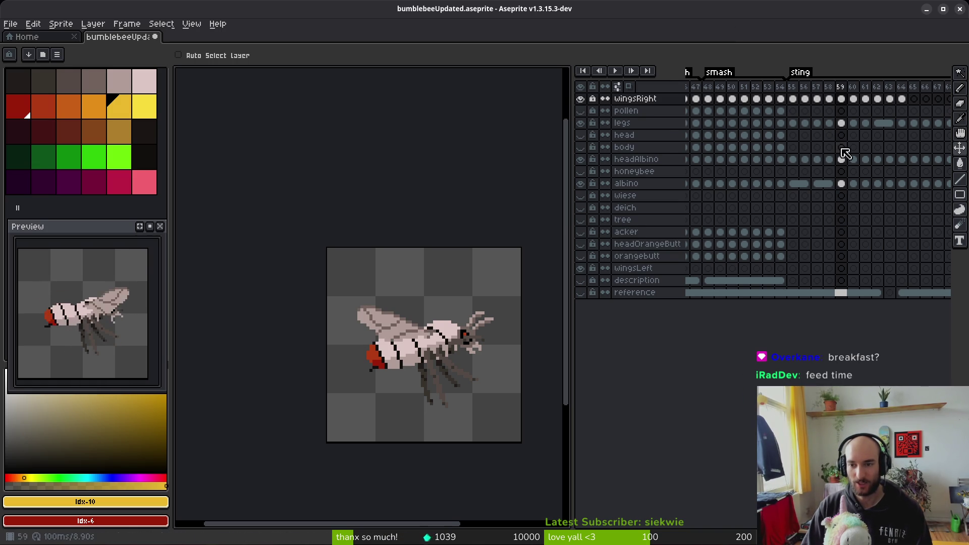
{"action": "scroll", "coordinate": [904, 111], "scroll_direction": "right", "scroll_amount": 2}
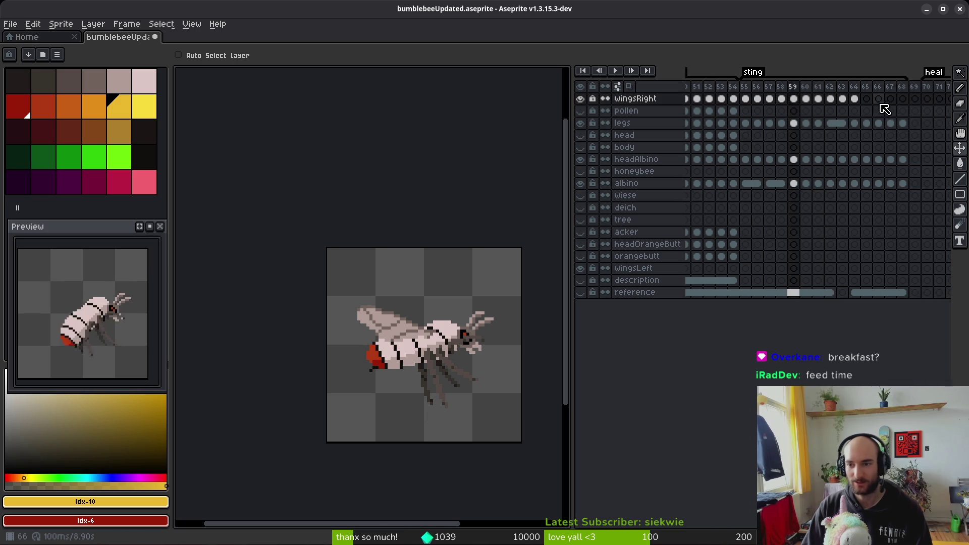
{"action": "left_click", "coordinate": [870, 104]}
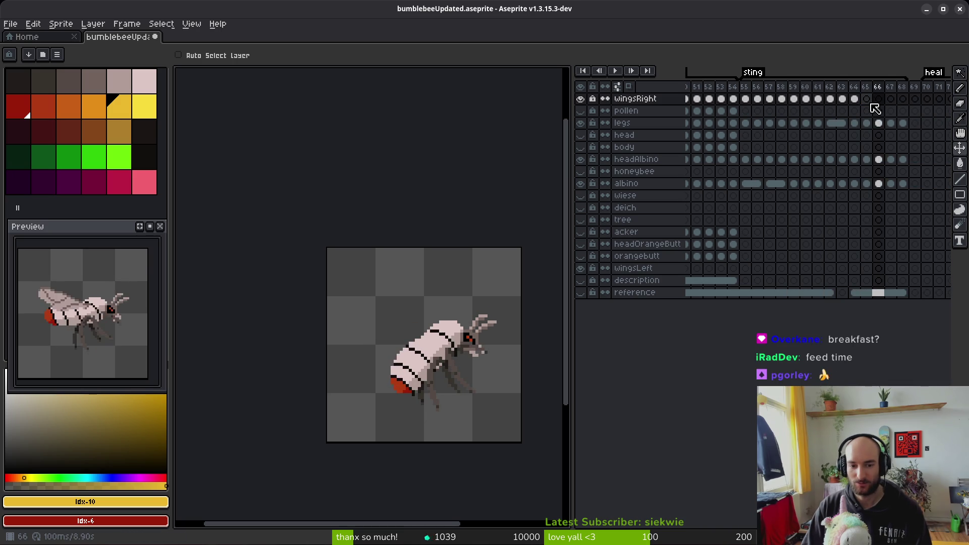
- Step back and forth through frames 50–53 to compare the wing poses
{"action": "left_click", "coordinate": [706, 104]}
{"action": "key", "text": "Right"}
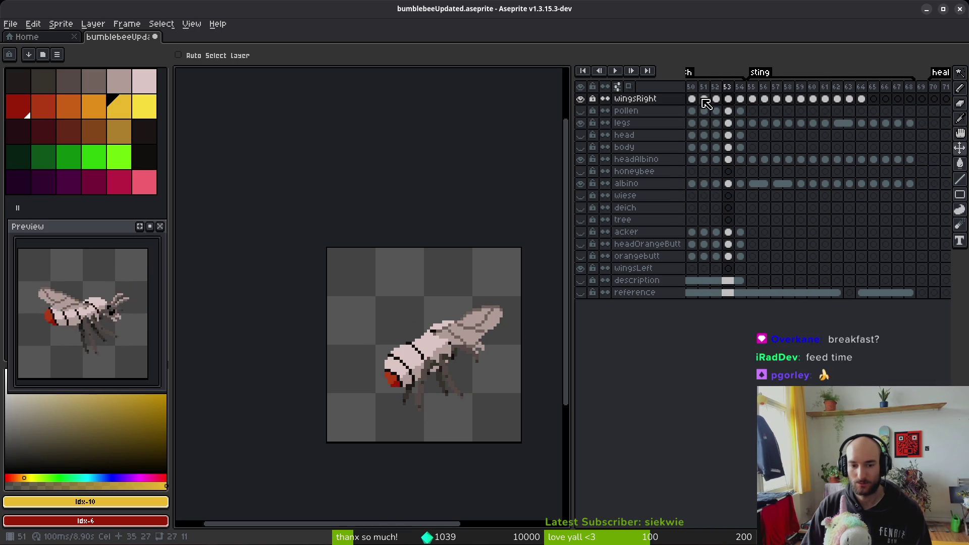
{"action": "key", "text": "Left"}
{"action": "key", "text": "Left"}
{"action": "key", "text": "Left"}
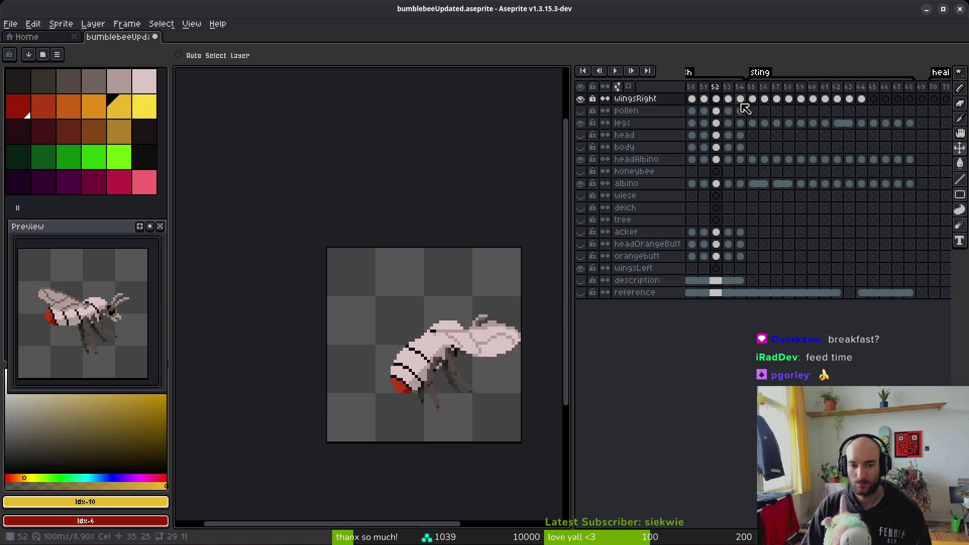
{"action": "key", "text": "Right"}
{"action": "key", "text": "Right"}
{"action": "key", "text": "Right"}
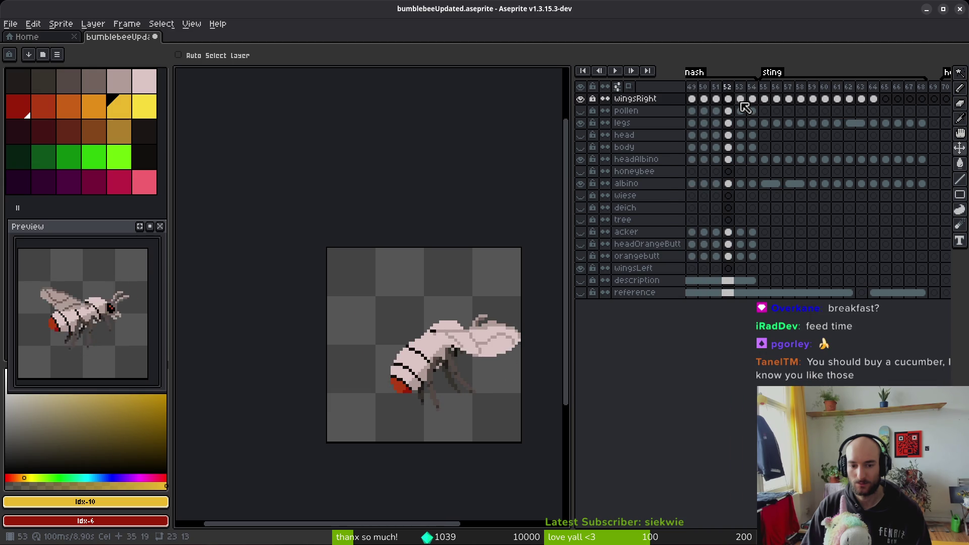
{"action": "key", "text": "Left"}
{"action": "key", "text": "Left"}
{"action": "key", "text": "Left"}
{"action": "key", "text": "Left"}
{"action": "key", "text": "Right"}
{"action": "key", "text": "Right"}
{"action": "key", "text": "Right"}
{"action": "key", "text": "Left"}
{"action": "key", "text": "Right"}
{"action": "key", "text": "Right"}
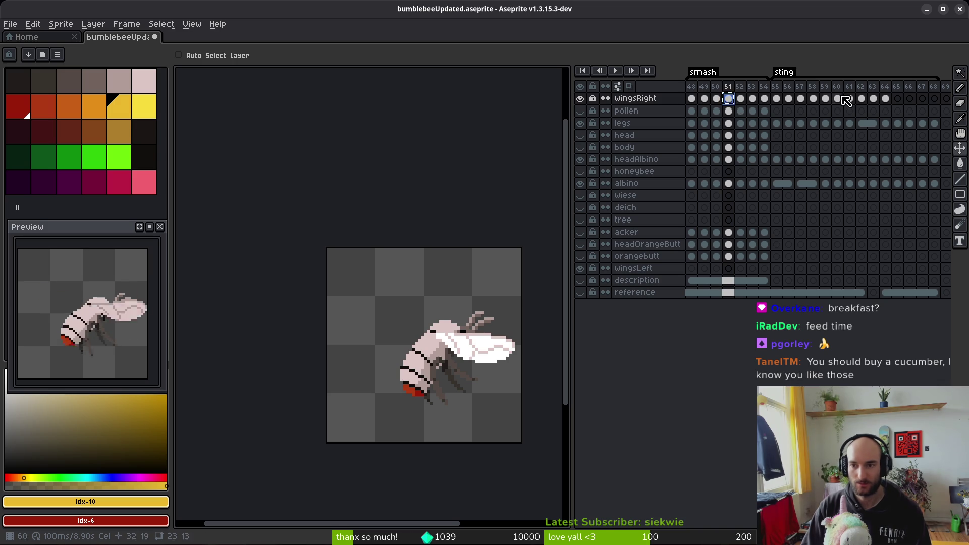
- Play the animation from frame 64 to check the wing motion, then return to frame 65
{"action": "left_click", "coordinate": [886, 100]}
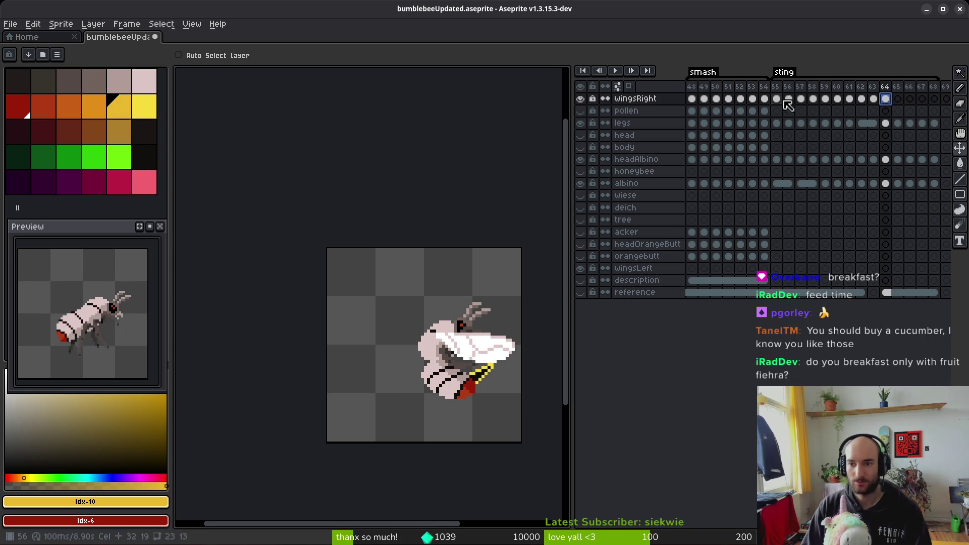
{"action": "key", "text": "Return"}
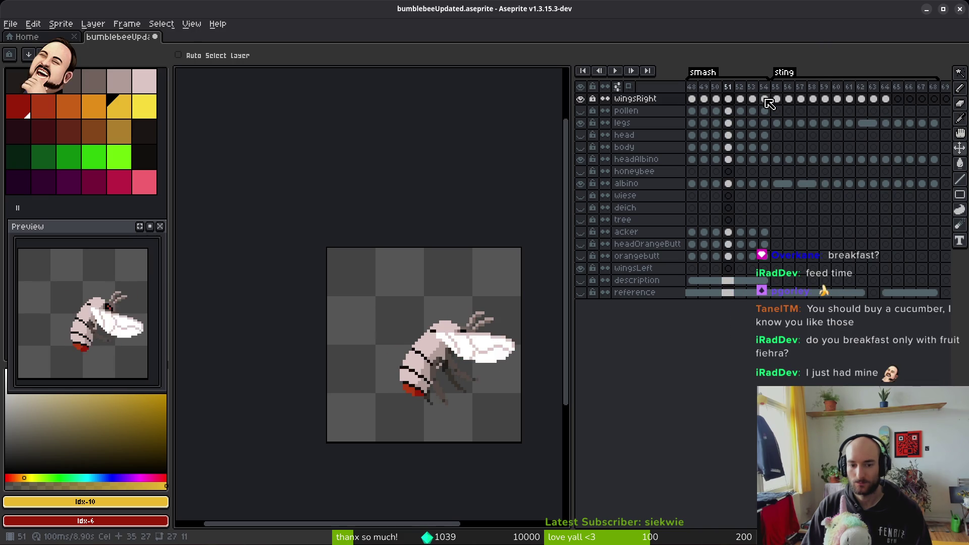
{"action": "left_click", "coordinate": [718, 99]}
{"action": "left_click", "coordinate": [898, 99]}
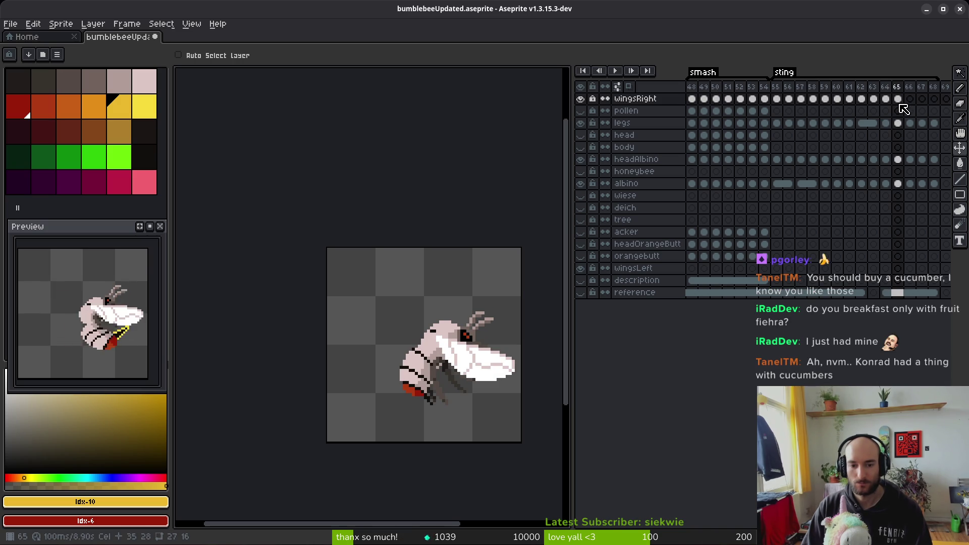
{"action": "key", "text": "Left"}
{"action": "key", "text": "Right"}
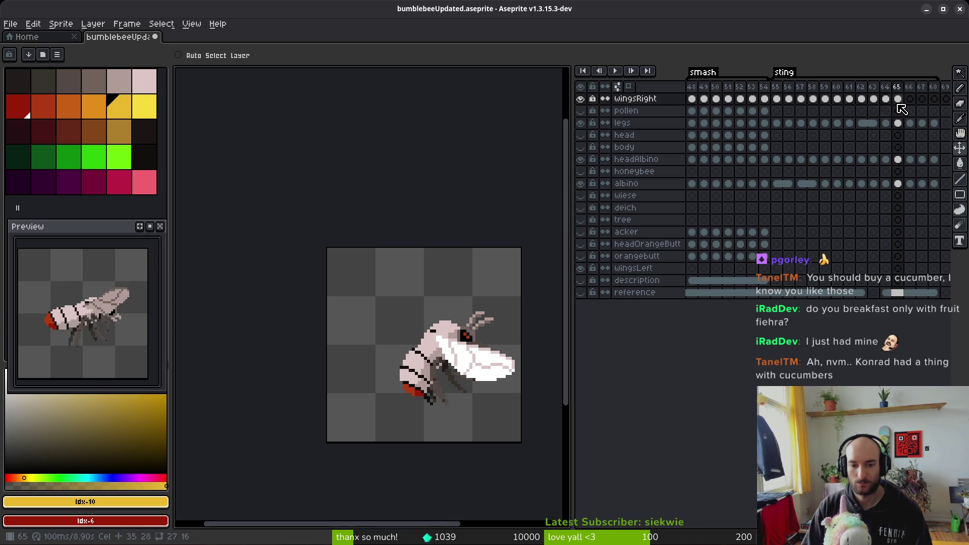
- Play the smash animation and select the wingsRight cels on frames 50–53
{"action": "left_click", "coordinate": [728, 101]}
{"action": "left_click", "coordinate": [735, 102]}
{"action": "key", "text": "Return"}
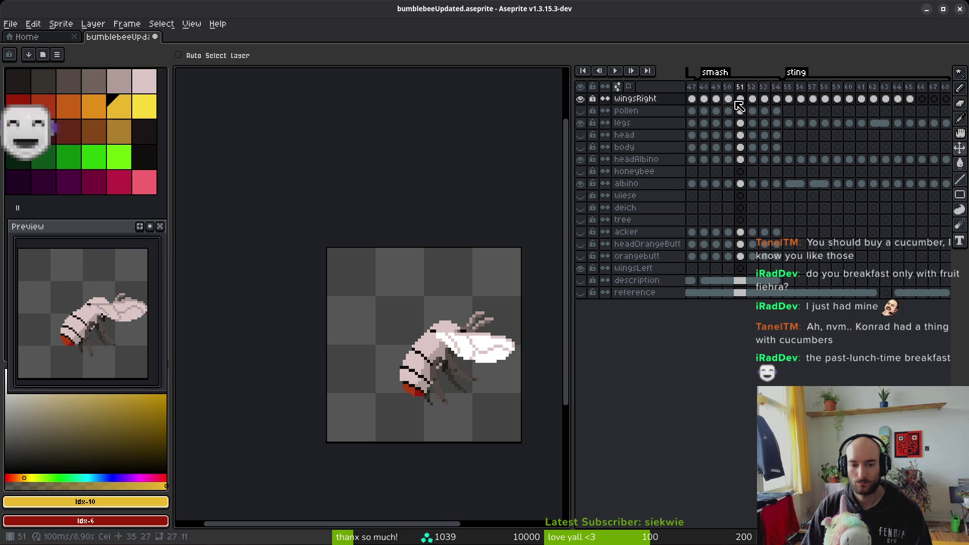
{"action": "left_click_drag", "start_coordinate": [734, 102], "coordinate": [773, 104]}
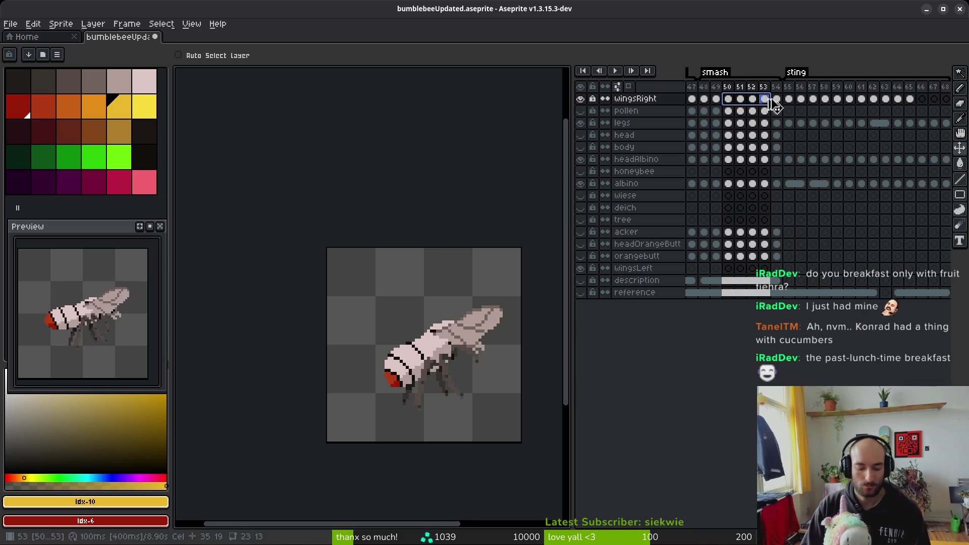
- Review frames 62–65, cancel the pending frame copy, and insert a new frame after frame 64
{"action": "left_click", "coordinate": [875, 100]}
{"action": "left_click", "coordinate": [888, 101]}
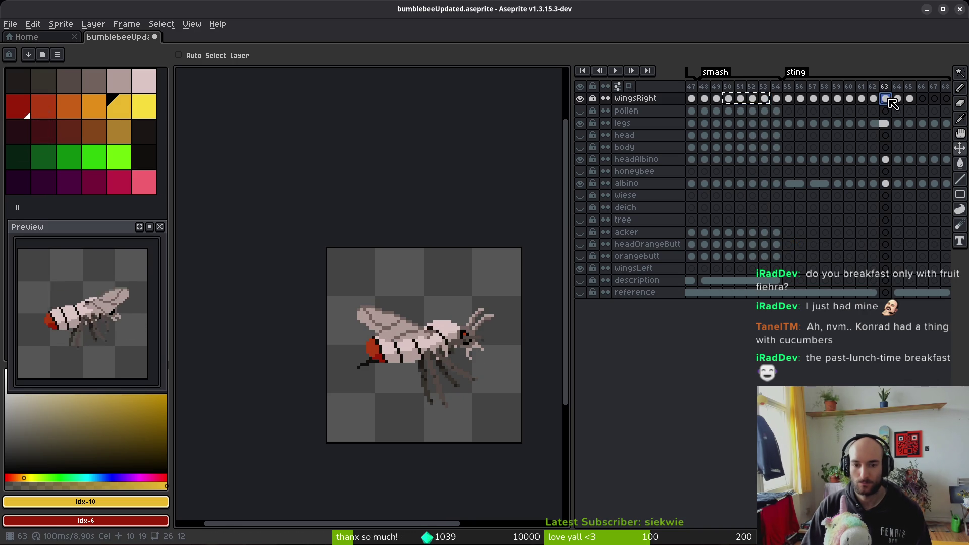
{"action": "left_click", "coordinate": [898, 101]}
{"action": "left_click", "coordinate": [910, 101]}
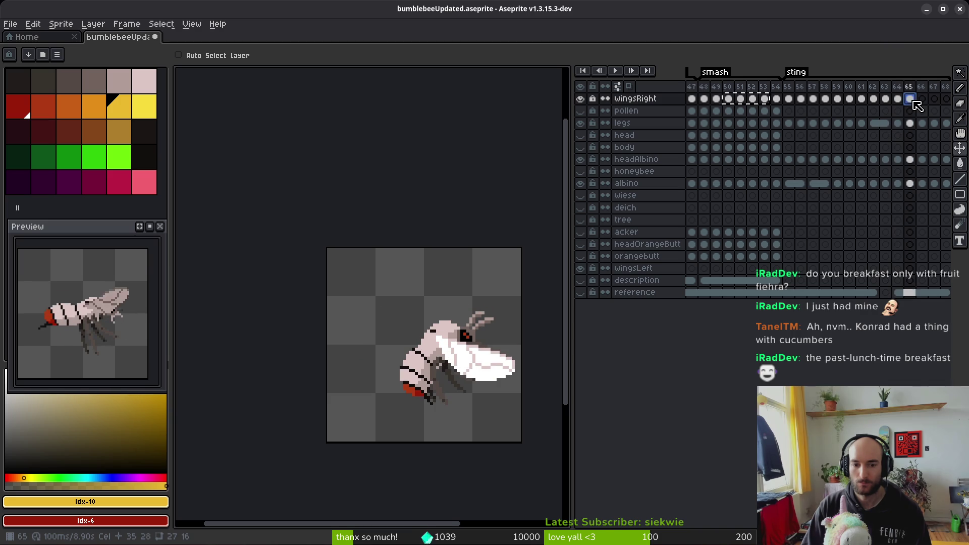
{"action": "key", "text": "Escape"}
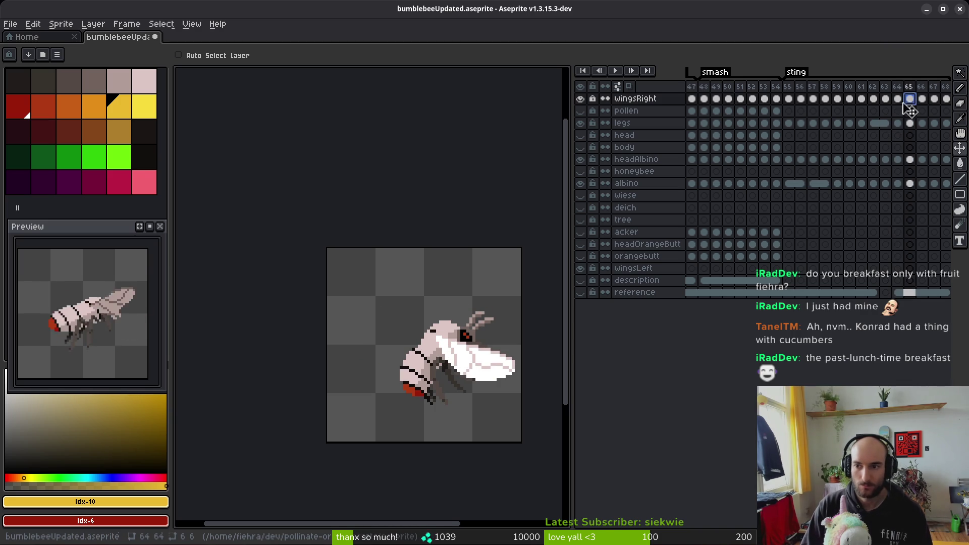
{"action": "left_click", "coordinate": [899, 101]}
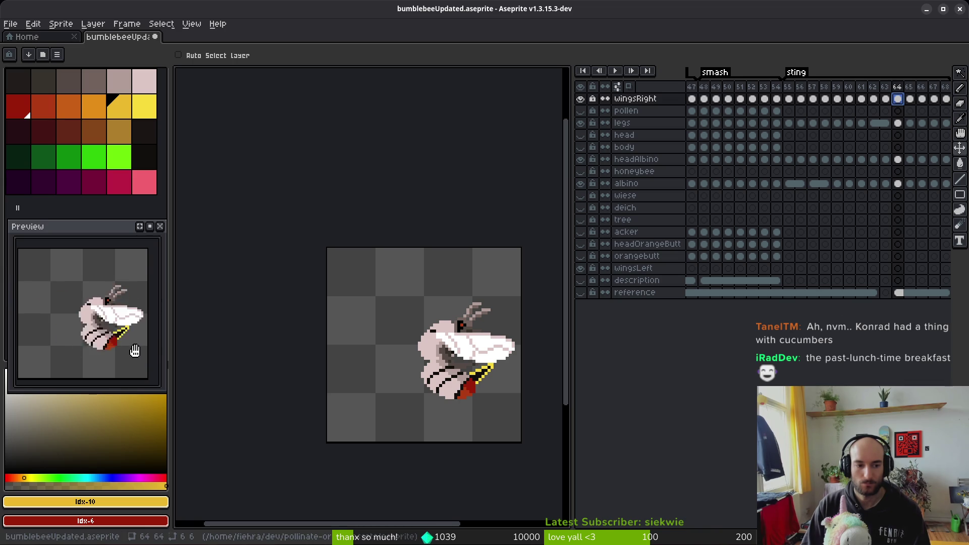
{"action": "key", "text": "Left"}
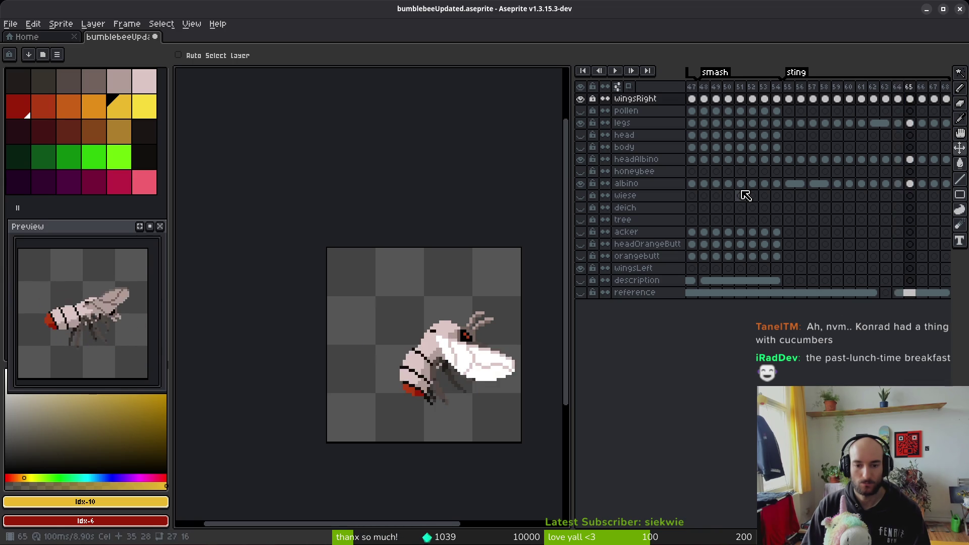
{"action": "key", "text": "Right"}
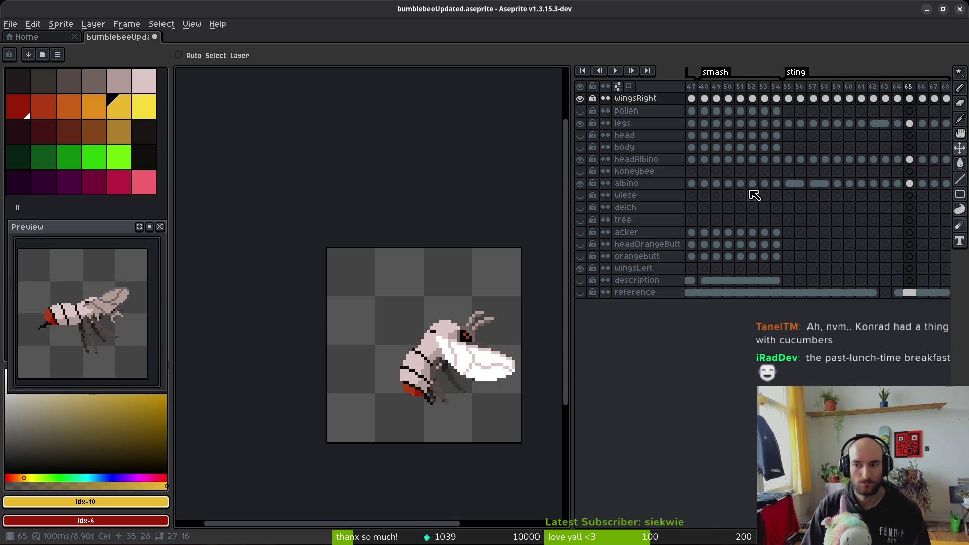
{"action": "key", "text": "alt+n"}
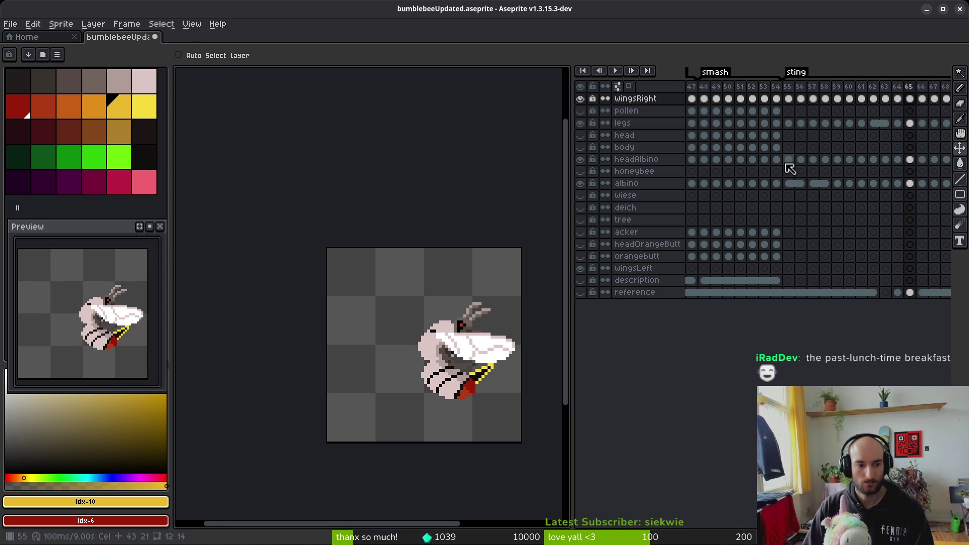
- Compare the frame 65 pose with neighbouring frame 66
{"action": "left_click", "coordinate": [917, 126]}
{"action": "key", "text": "Left"}
{"action": "left_click", "coordinate": [916, 132]}
{"action": "left_click", "coordinate": [910, 134]}
{"action": "key", "text": "Right"}
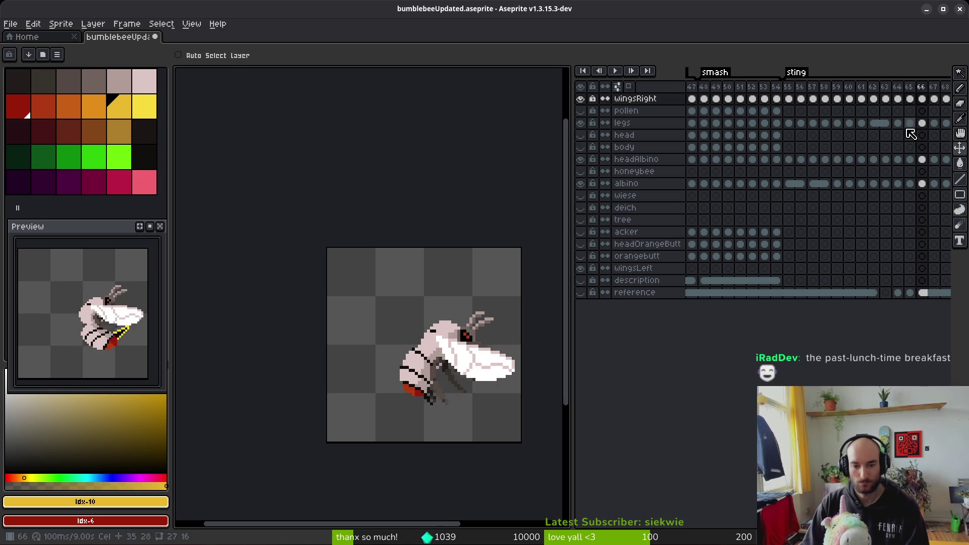
{"action": "key", "text": "Left"}
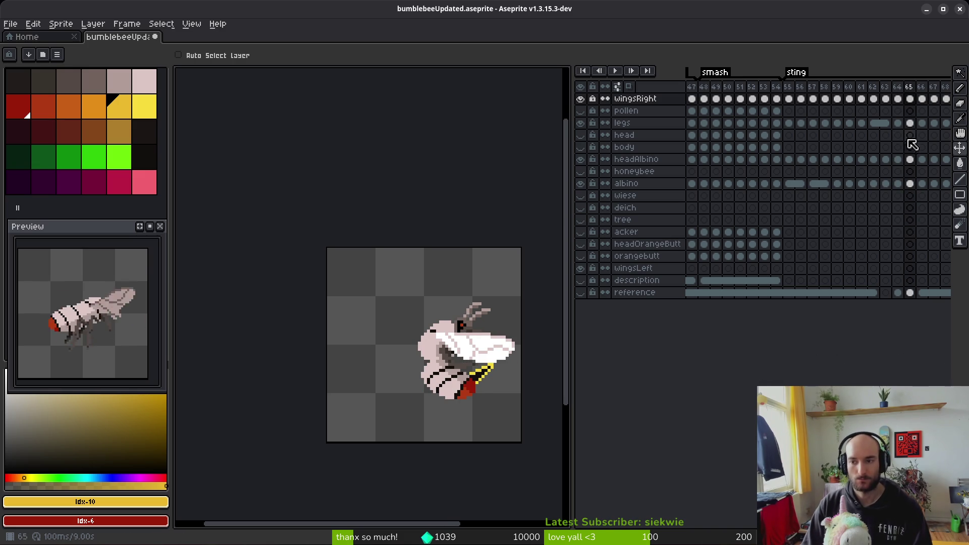
- Step through frames 64–67, settle on frame 65, and pick the eyedropper
{"action": "left_click", "coordinate": [921, 111]}
{"action": "key", "text": "Left"}
{"action": "key", "text": "Left"}
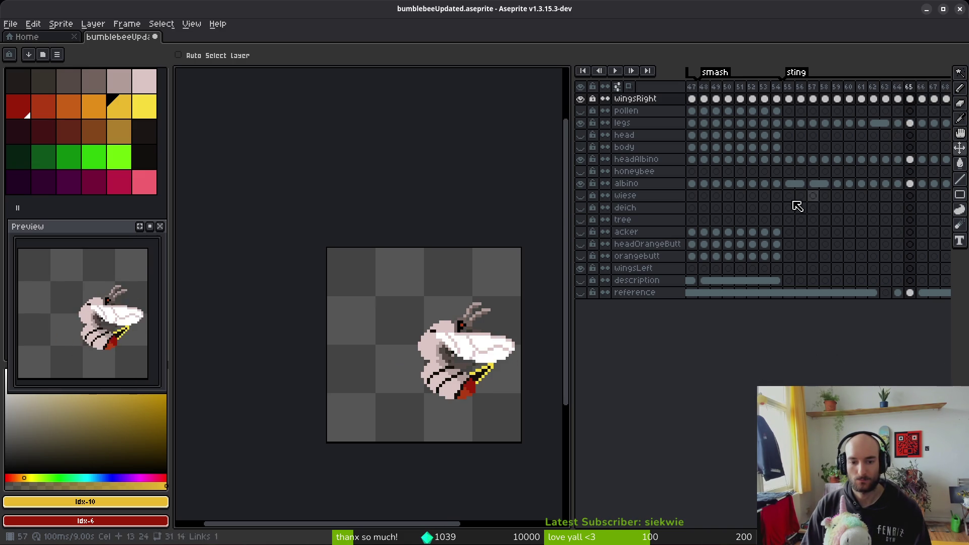
{"action": "key", "text": "Right"}
{"action": "key", "text": "Right"}
{"action": "key", "text": "Right"}
{"action": "key", "text": "i"}
{"action": "key", "text": "Left"}
{"action": "key", "text": "Left"}
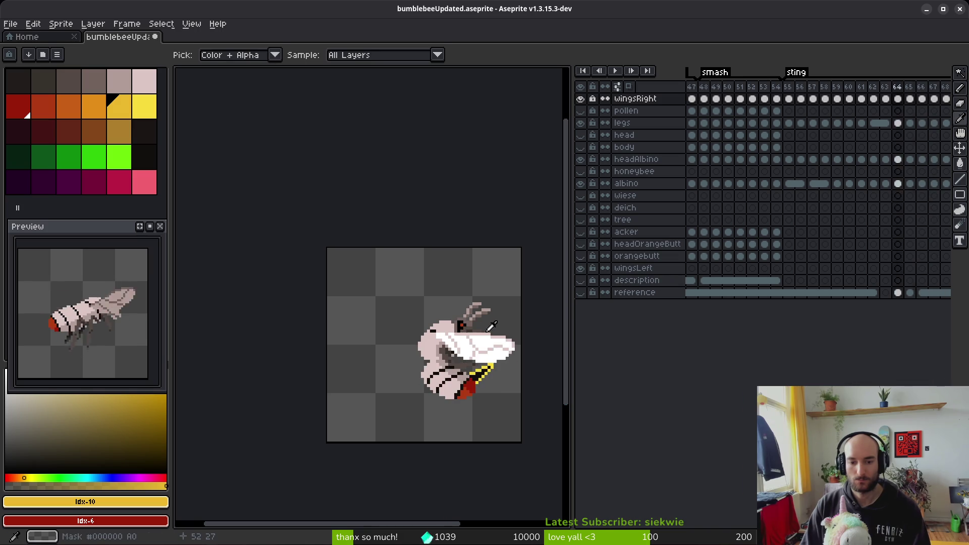
- Zoom in on the wing and stinger, lasso-select the right wing, and commit the change
{"action": "key", "text": "v"}
{"action": "scroll", "coordinate": [497, 320], "scroll_direction": "up", "scroll_amount": 3}
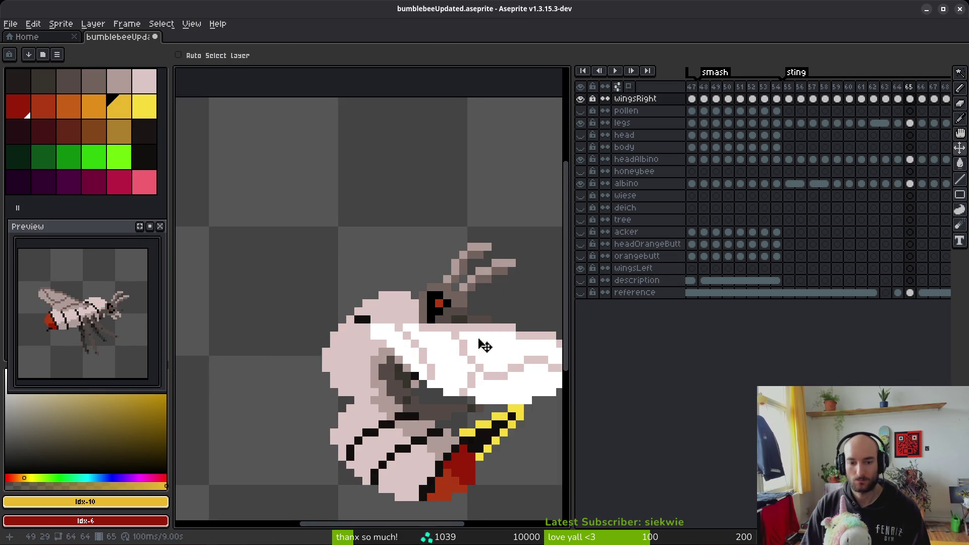
{"action": "left_click_drag", "start_coordinate": [480, 342], "coordinate": [373, 269]}
{"action": "key", "text": "q"}
{"action": "mouse_move", "coordinate": [345, 224]}
{"action": "left_mouse_down"}
{"action": "mouse_move", "coordinate": [315, 257]}
{"action": "mouse_move", "coordinate": [295, 313]}
{"action": "mouse_move", "coordinate": [494, 291]}
{"action": "mouse_move", "coordinate": [345, 225]}
{"action": "left_mouse_up"}
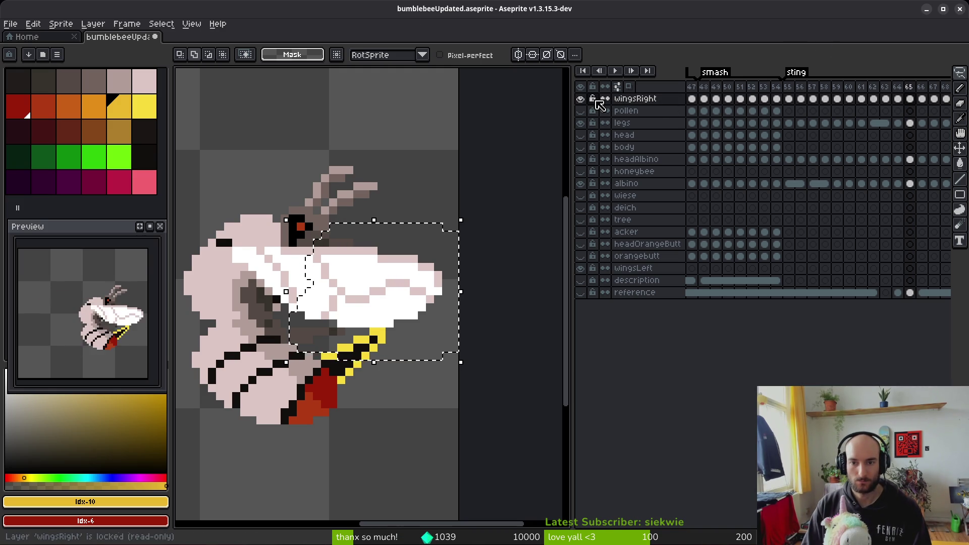
{"action": "scroll", "coordinate": [353, 204], "scroll_direction": "down", "scroll_amount": 1}
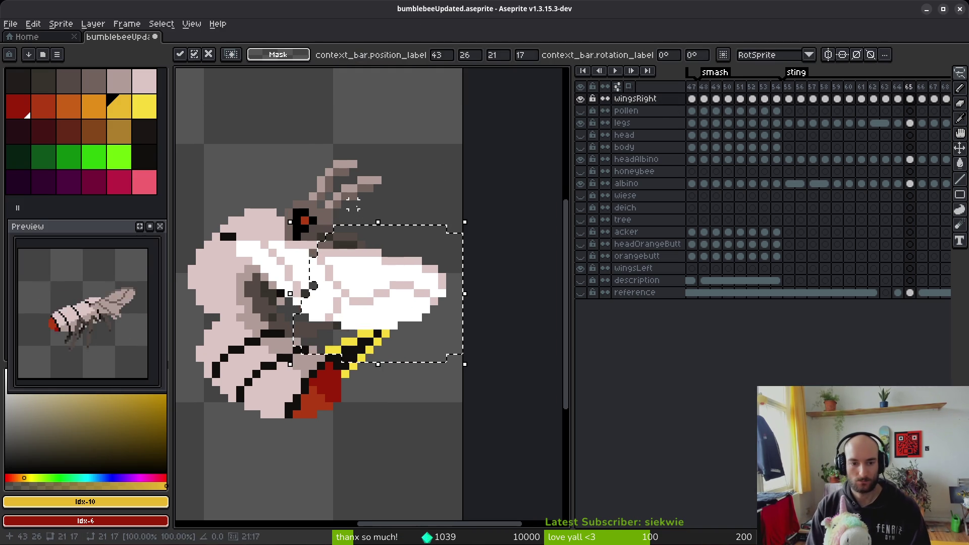
{"action": "key", "text": "ctrl+d"}
- Paint the stray dark pixels of the right wing white with the Pencil
{"action": "scroll", "coordinate": [344, 285], "scroll_direction": "up", "scroll_amount": 3}
{"action": "key", "text": "b"}
{"action": "left_click", "coordinate": [313, 201], "text": "alt"}
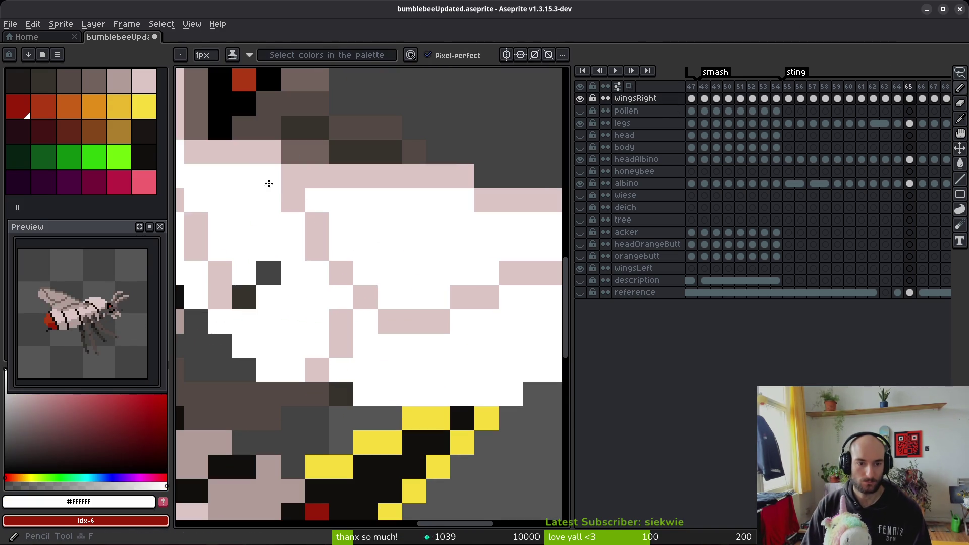
{"action": "left_click", "coordinate": [259, 273]}
{"action": "scroll", "coordinate": [296, 298], "scroll_direction": "down", "scroll_amount": 3}
{"action": "scroll", "coordinate": [301, 297], "scroll_direction": "down", "scroll_amount": 1}
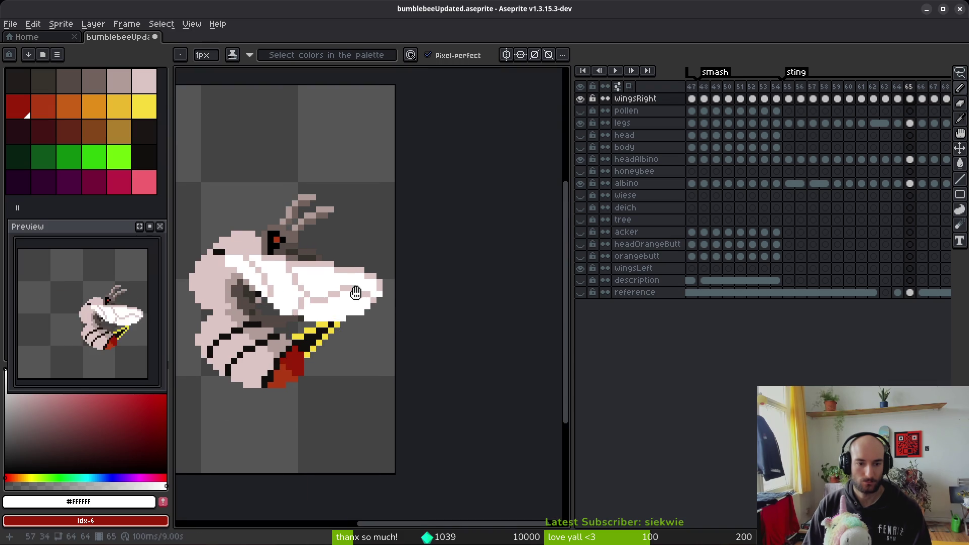
{"action": "scroll", "coordinate": [357, 293], "scroll_direction": "up", "scroll_amount": 2}
{"action": "scroll", "coordinate": [363, 285], "scroll_direction": "down", "scroll_amount": 2}
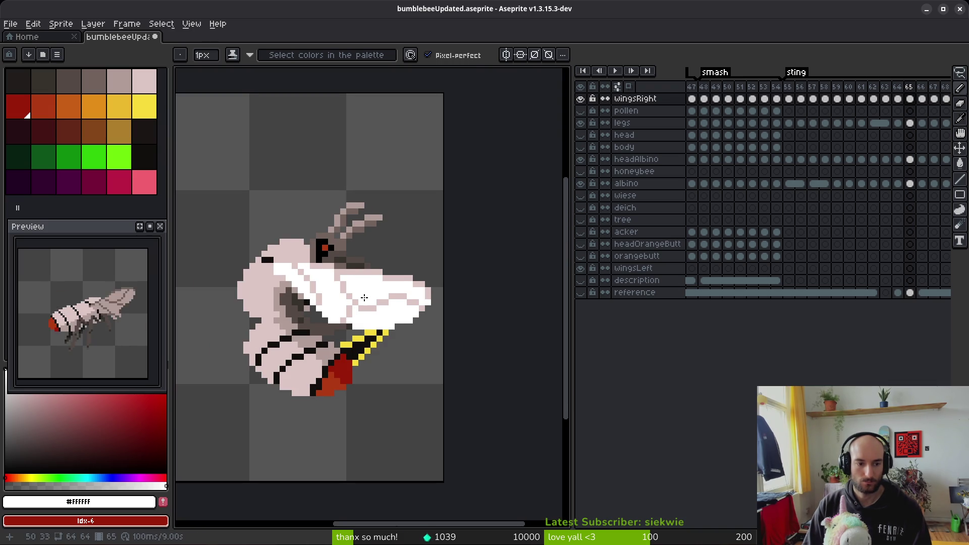
{"action": "key", "text": "alt"}
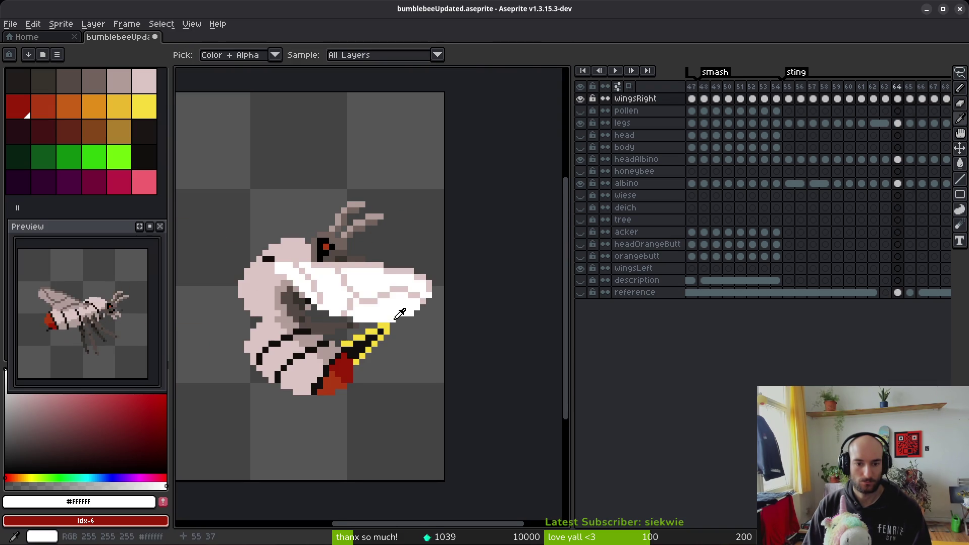
- Step through frames 64–68 to compare the curled-stinger poses
{"action": "key", "text": "Right"}
{"action": "key", "text": "Right"}
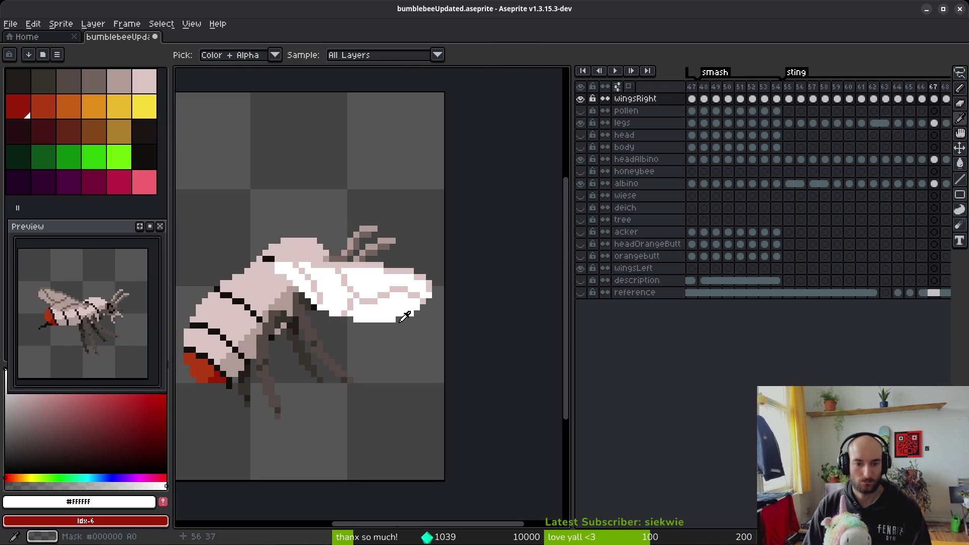
{"action": "key", "text": "Left"}
{"action": "key", "text": "Left"}
{"action": "key", "text": "Left"}
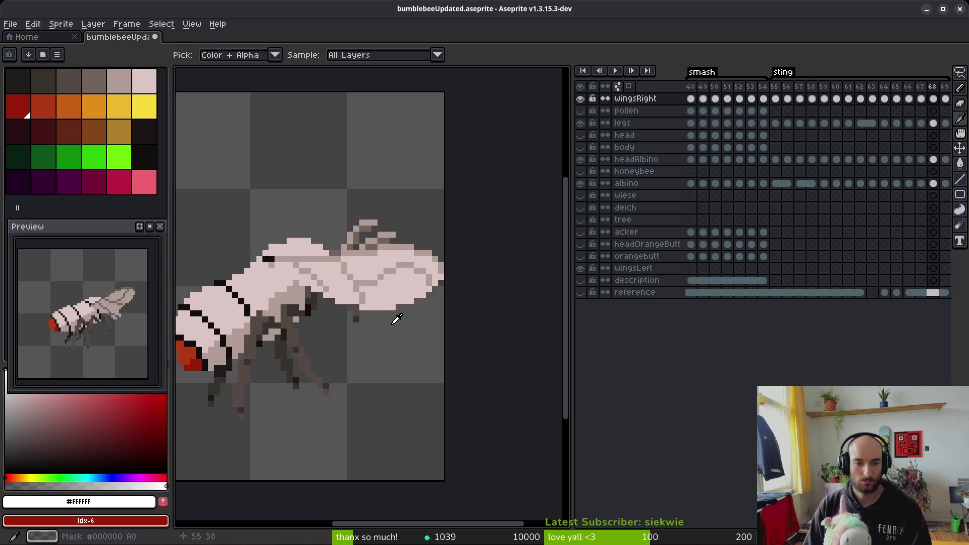
{"action": "key", "text": "Right"}
{"action": "key", "text": "Right"}
{"action": "key", "text": "Right"}
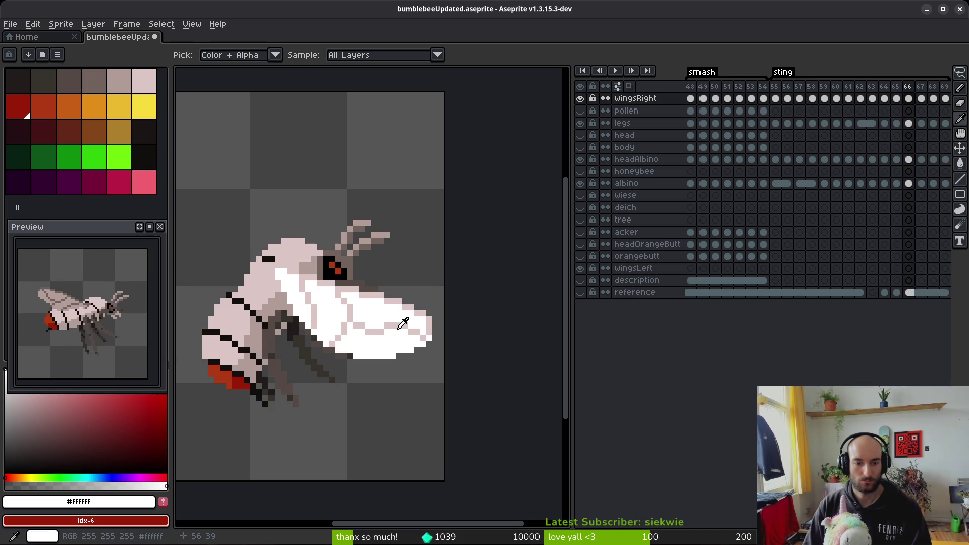
{"action": "key", "text": "Left"}
{"action": "key", "text": "Left"}
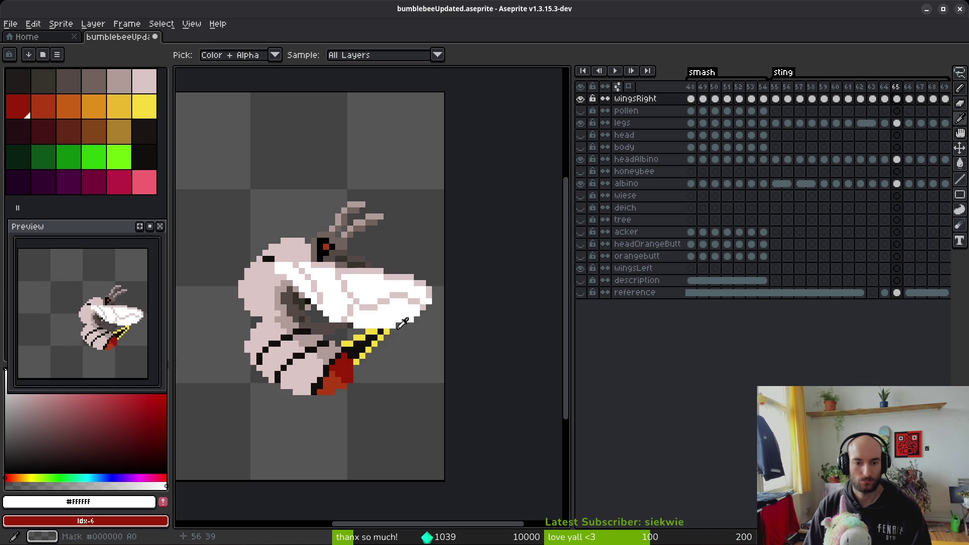
{"action": "key", "text": "Left"}
{"action": "key", "text": "Left"}
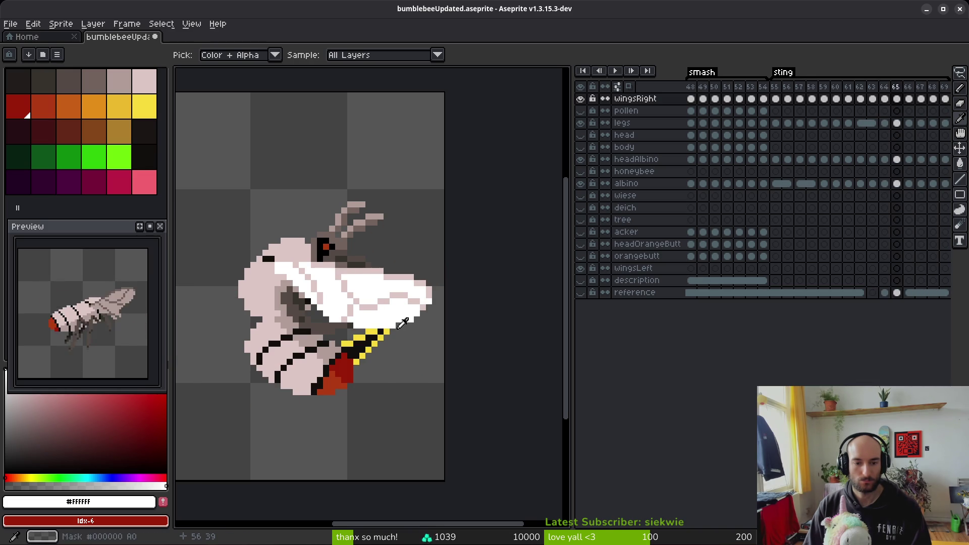
{"action": "key", "text": "Right"}
{"action": "key", "text": "Right"}
{"action": "key", "text": "Right"}
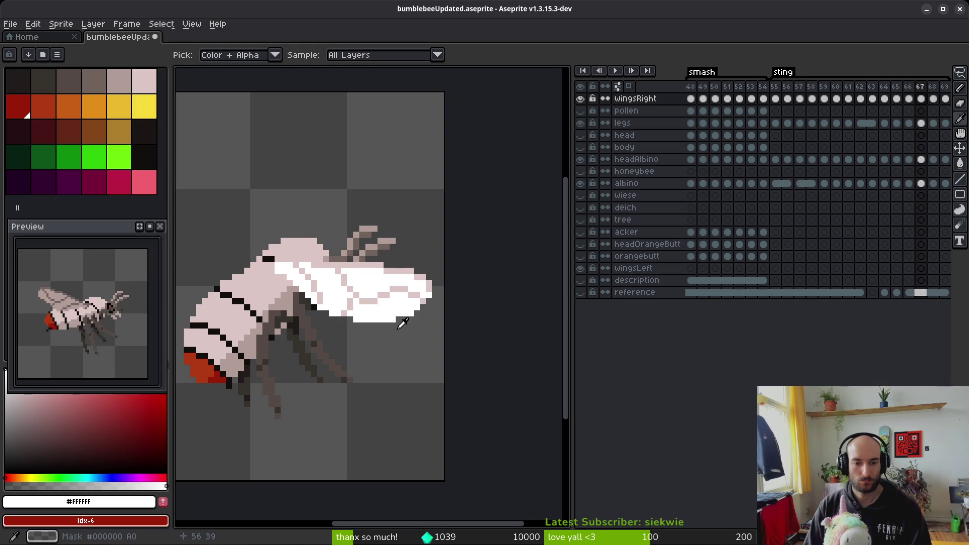
- Check the wingsRight cels on frames 65, 68 and 67, edit frame 67's wing, and save
{"action": "left_click", "coordinate": [897, 100]}
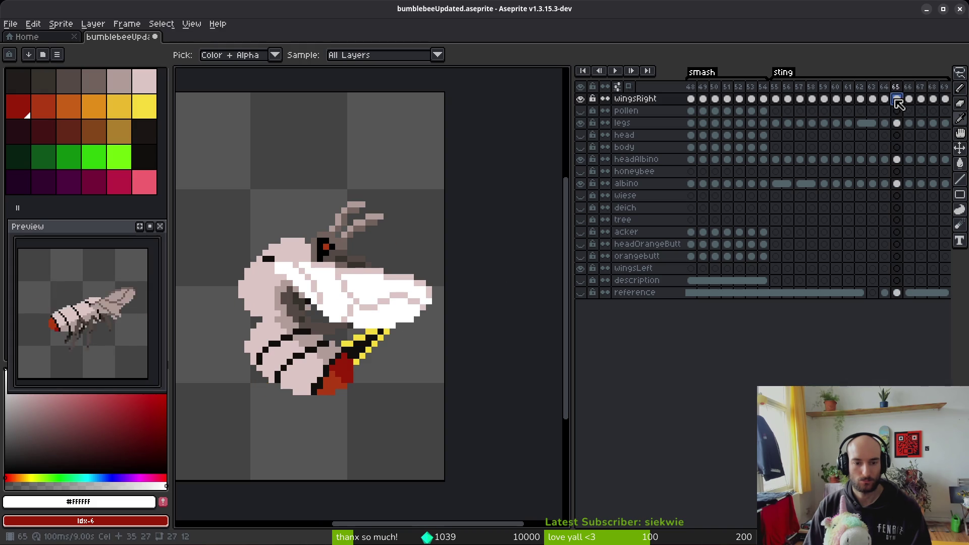
{"action": "left_click", "coordinate": [932, 101]}
{"action": "left_click", "coordinate": [921, 101]}
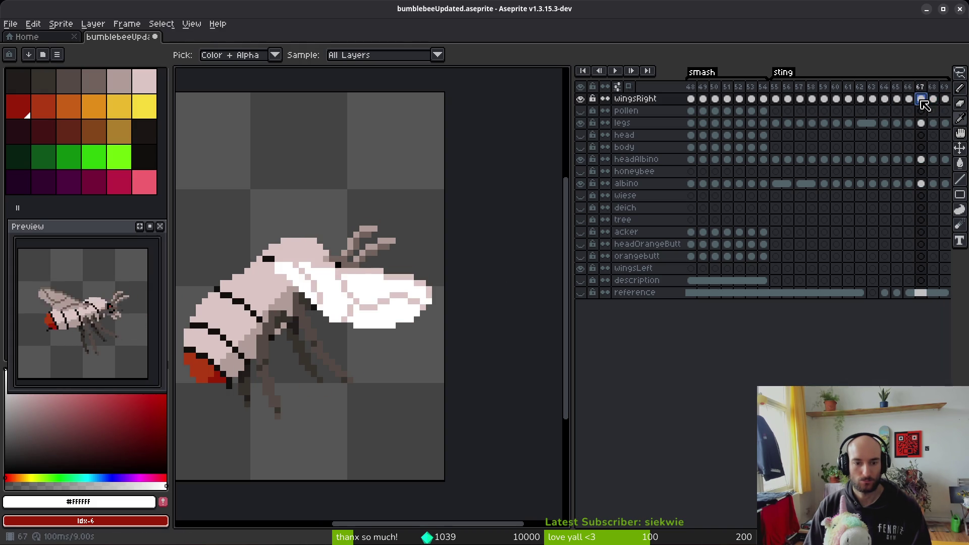
{"action": "key", "text": "b"}
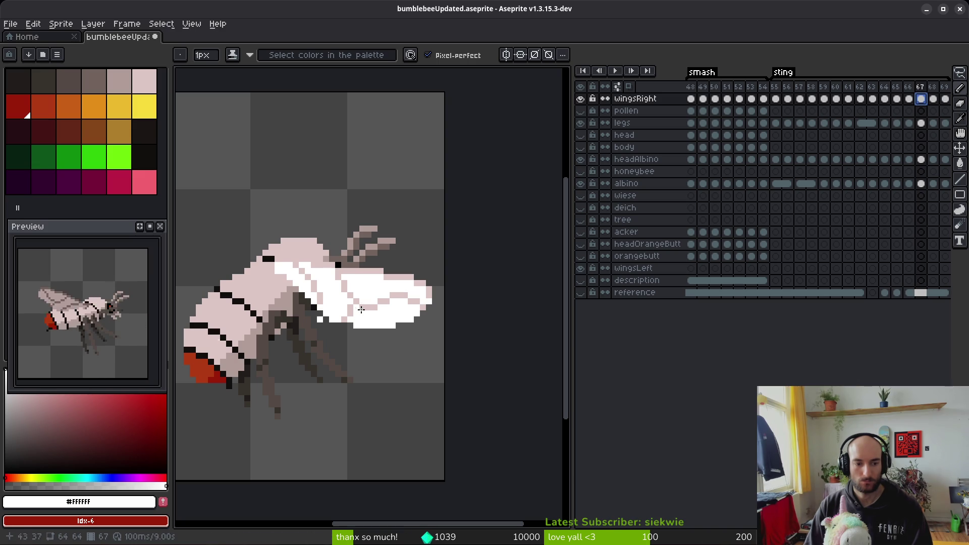
{"action": "key", "text": "ctrl+s"}
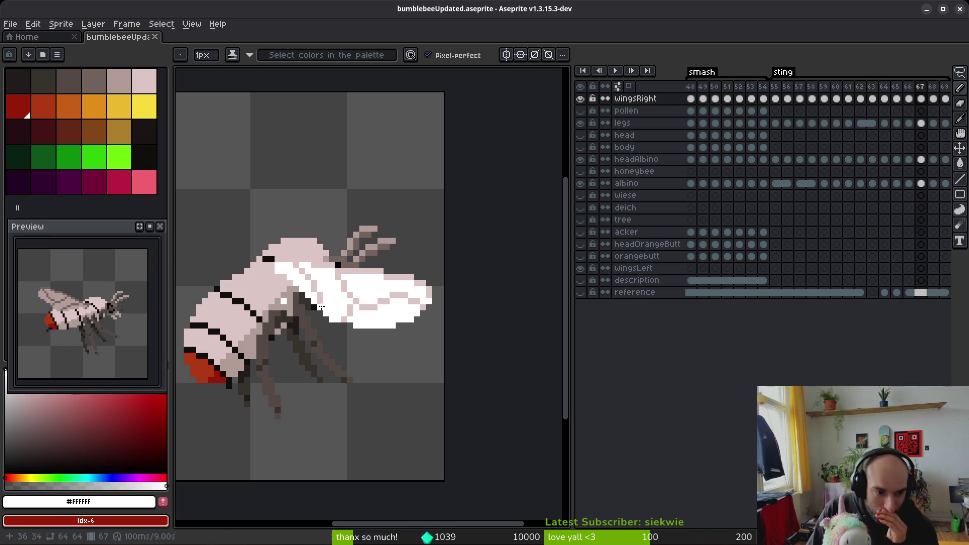
- Play the sting animation, then pan and zoom out so the whole albino bee is visible
{"action": "scroll", "coordinate": [874, 223], "scroll_direction": "right", "scroll_amount": 1}
{"action": "key", "text": "ctrl+s"}
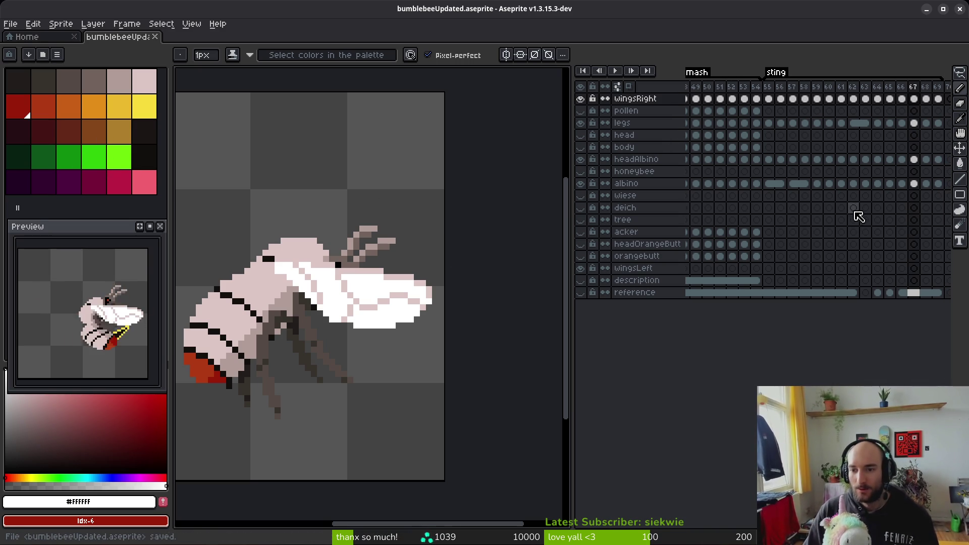
{"action": "scroll", "coordinate": [857, 214], "scroll_direction": "right", "scroll_amount": 3}
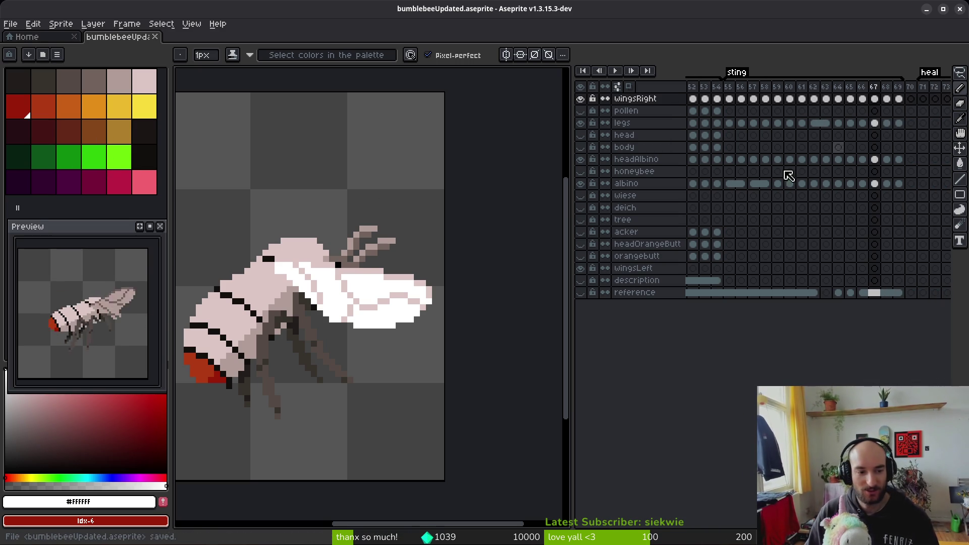
{"action": "left_click_drag", "start_coordinate": [349, 353], "coordinate": [389, 357]}
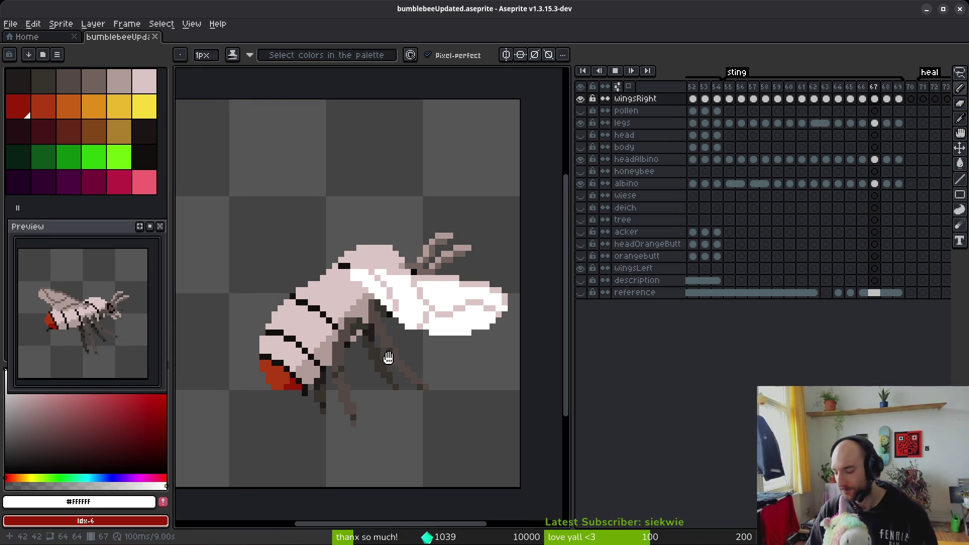
{"action": "scroll", "coordinate": [373, 348], "scroll_direction": "down", "scroll_amount": 3}
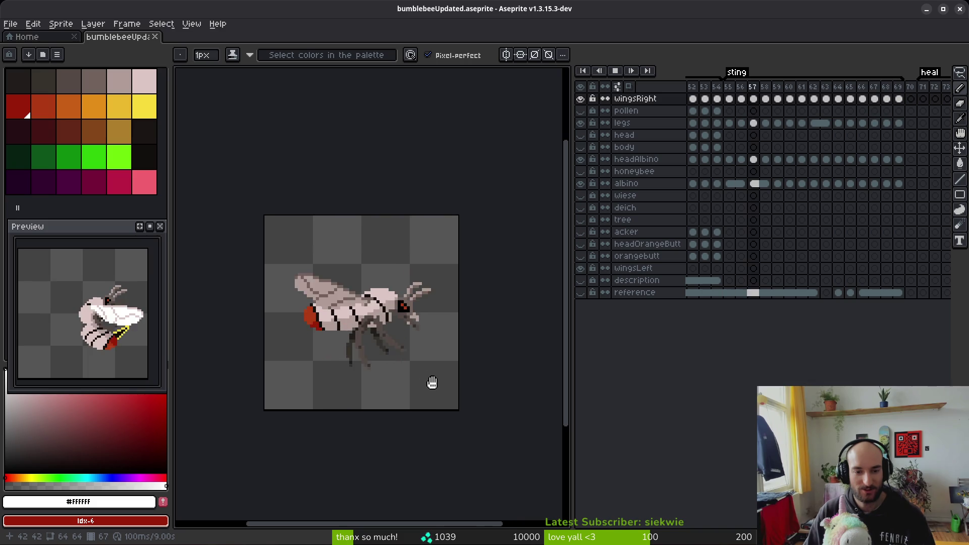
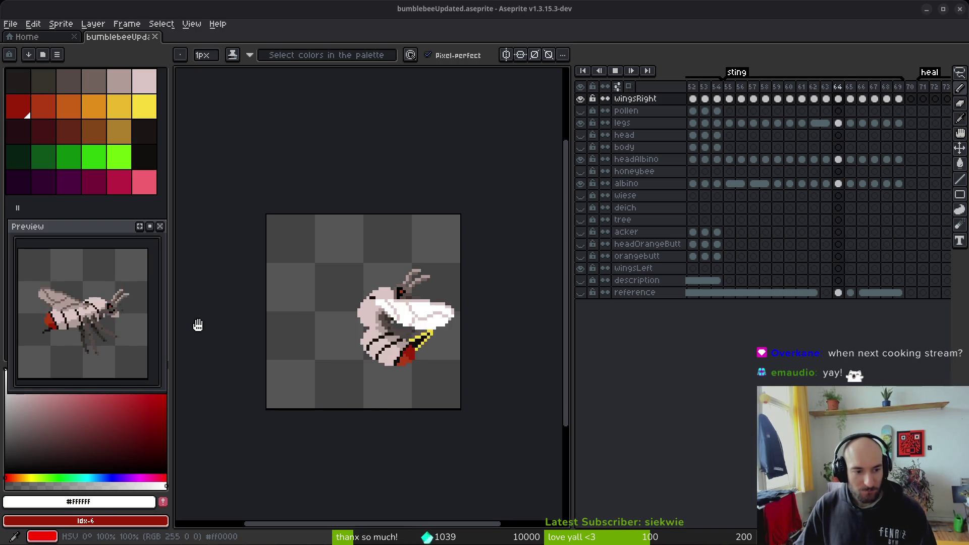
- Stop the bee animation on frame 67 and save bumblebeeUpdated.aseprite
{"action": "scroll", "coordinate": [398, 327], "scroll_direction": "up", "scroll_amount": 5}
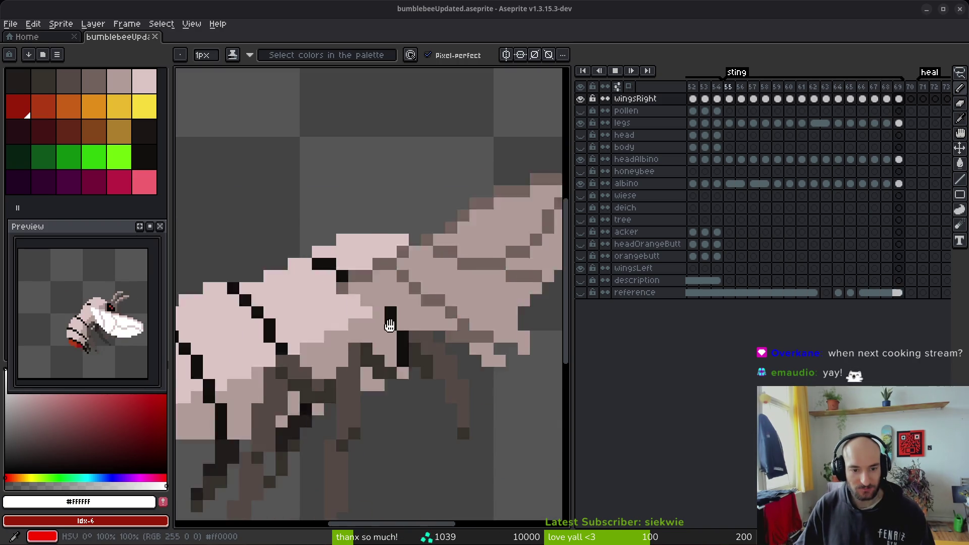
{"action": "scroll", "coordinate": [397, 329], "scroll_direction": "down", "scroll_amount": 5}
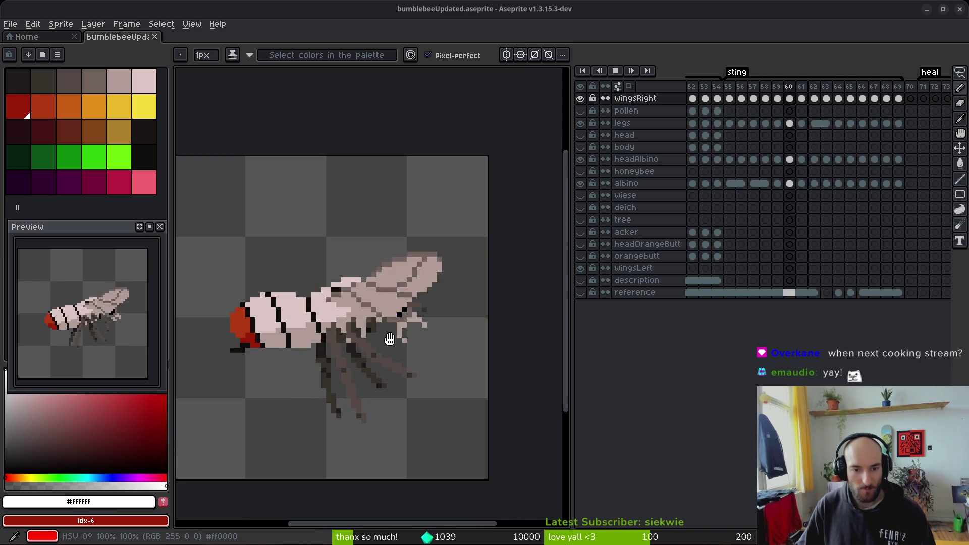
{"action": "scroll", "coordinate": [396, 328], "scroll_direction": "down", "scroll_amount": 1}
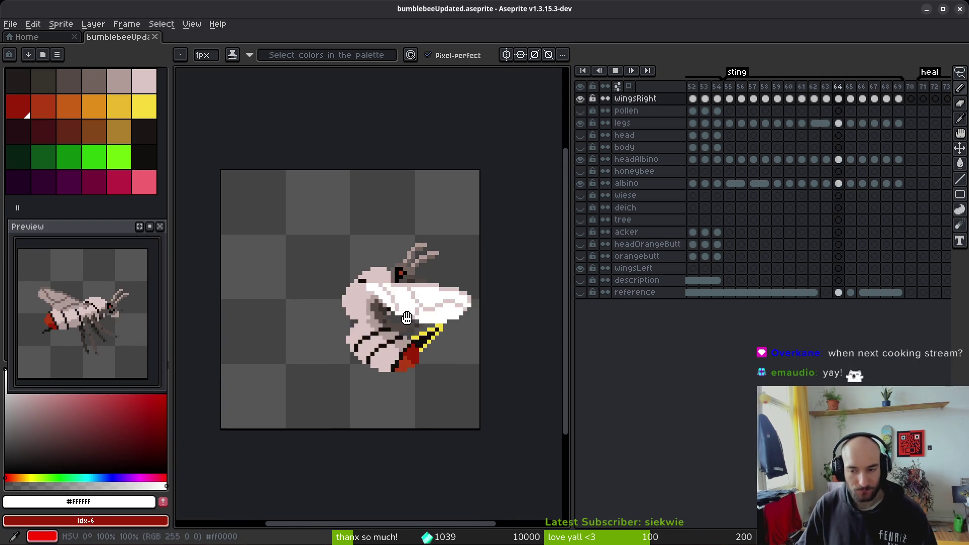
{"action": "left_click_drag", "start_coordinate": [406, 317], "coordinate": [418, 321]}
{"action": "key", "text": "Return"}
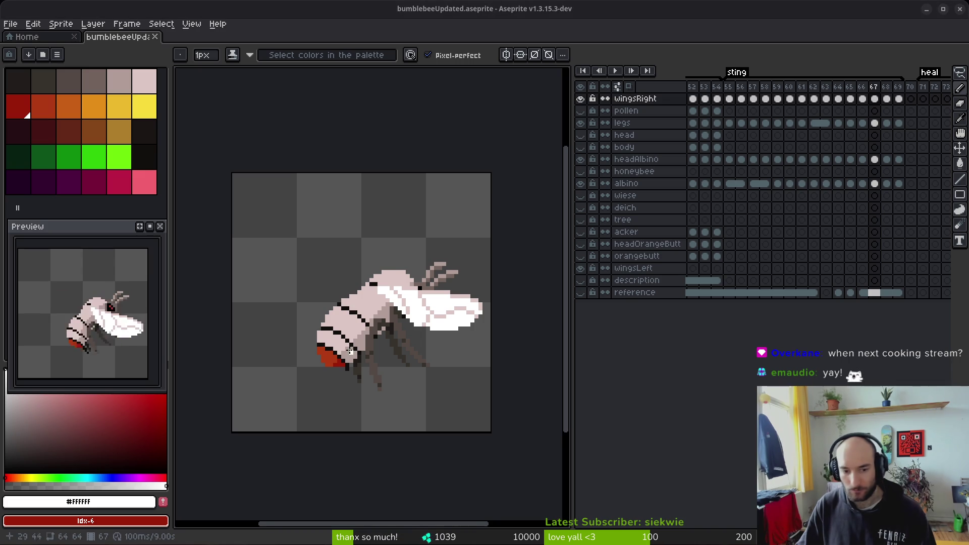
{"action": "key", "text": "ctrl+s"}
- Select the reference cels across frames 61–67 in the timeline
{"action": "scroll", "coordinate": [368, 313], "scroll_direction": "up", "scroll_amount": 1}
{"action": "scroll", "coordinate": [369, 314], "scroll_direction": "down", "scroll_amount": 2}
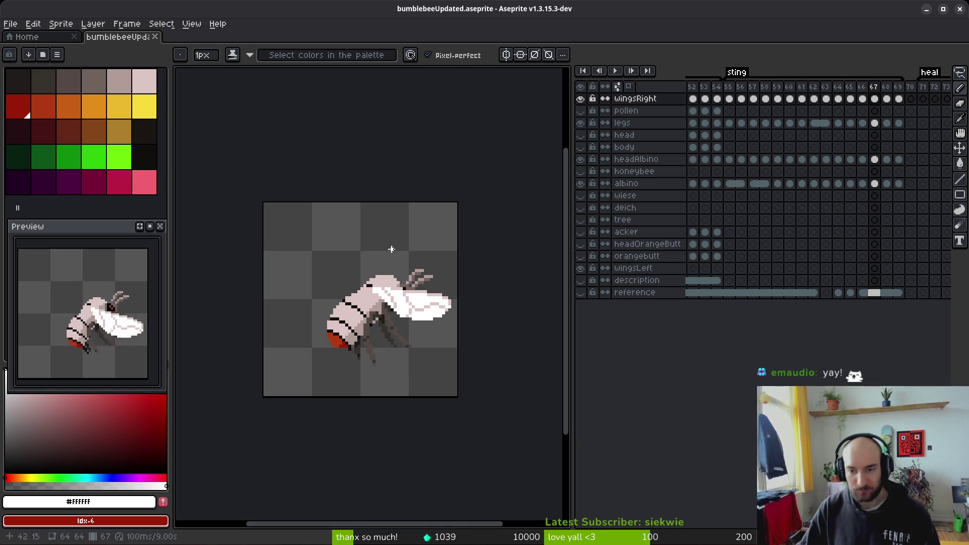
{"action": "scroll", "coordinate": [827, 217], "scroll_direction": "right", "scroll_amount": 1}
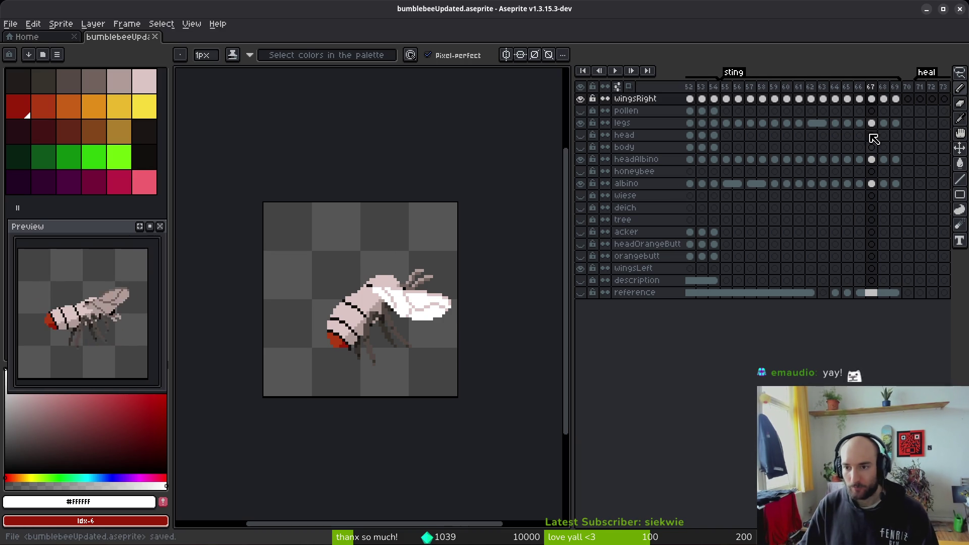
{"action": "left_click_drag", "start_coordinate": [799, 293], "coordinate": [871, 293]}
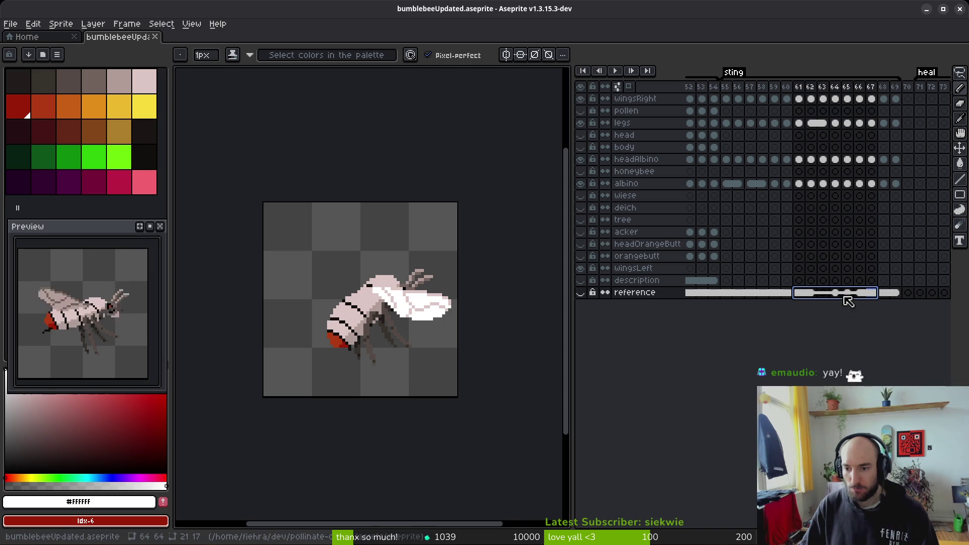
- Link the selected reference cels of frames 61–67 into one and show the reference layer
{"action": "right_click", "coordinate": [800, 290]}
{"action": "left_click", "coordinate": [810, 335]}
{"action": "left_click", "coordinate": [580, 293]}
{"action": "left_click", "coordinate": [581, 293]}
{"action": "left_click", "coordinate": [580, 292]}
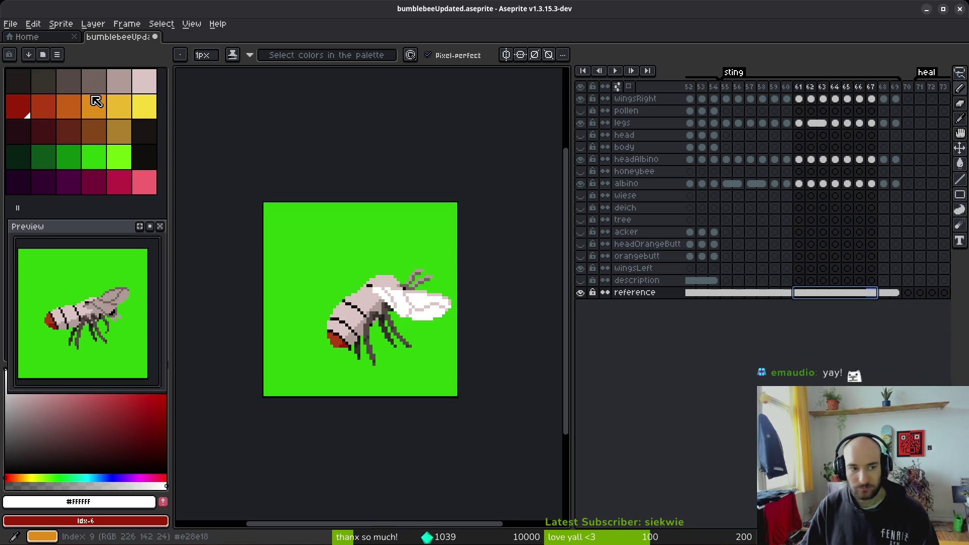
- Flood-fill the green reference background with the darkest colour, tint it teal, and save
{"action": "left_click", "coordinate": [36, 76]}
{"action": "key", "text": "g"}
{"action": "left_click", "coordinate": [315, 230]}
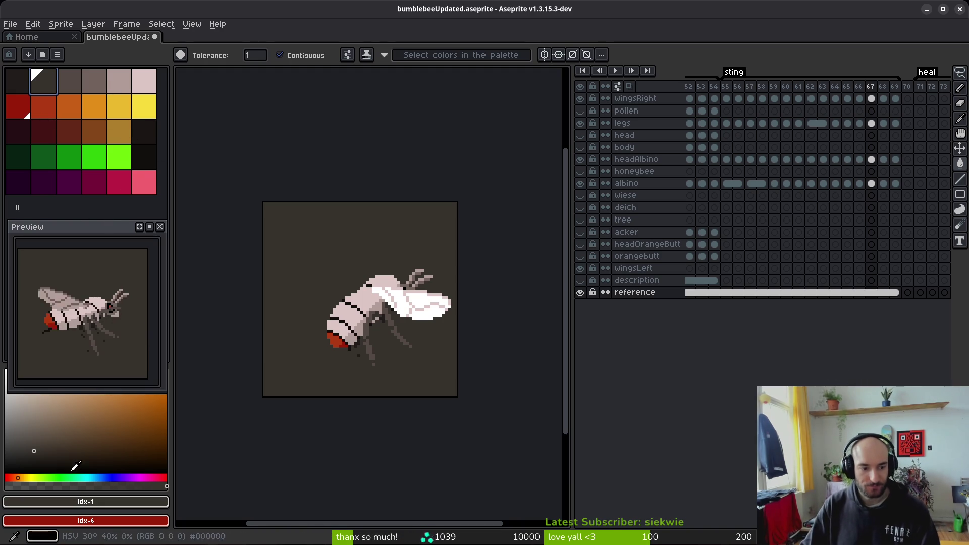
{"action": "left_click", "coordinate": [87, 477]}
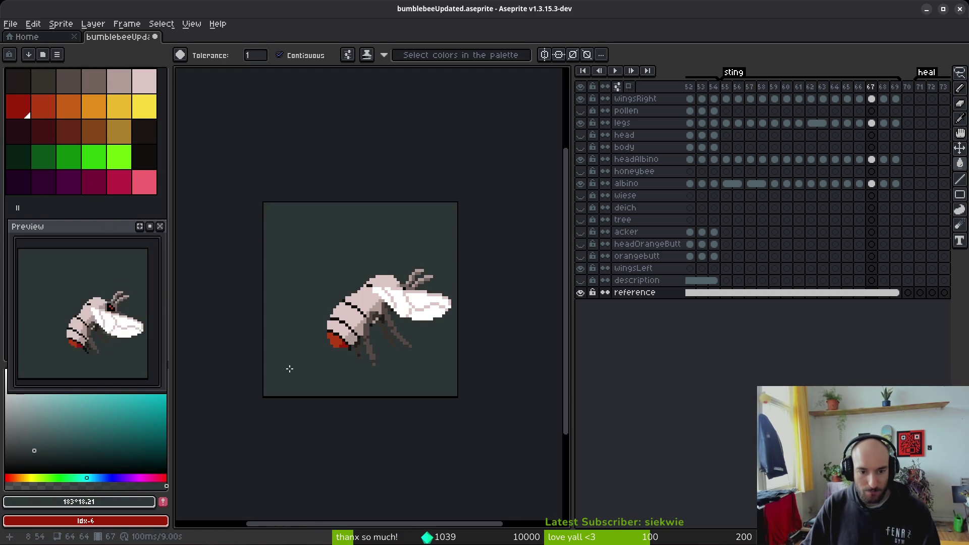
{"action": "key", "text": "ctrl+s"}
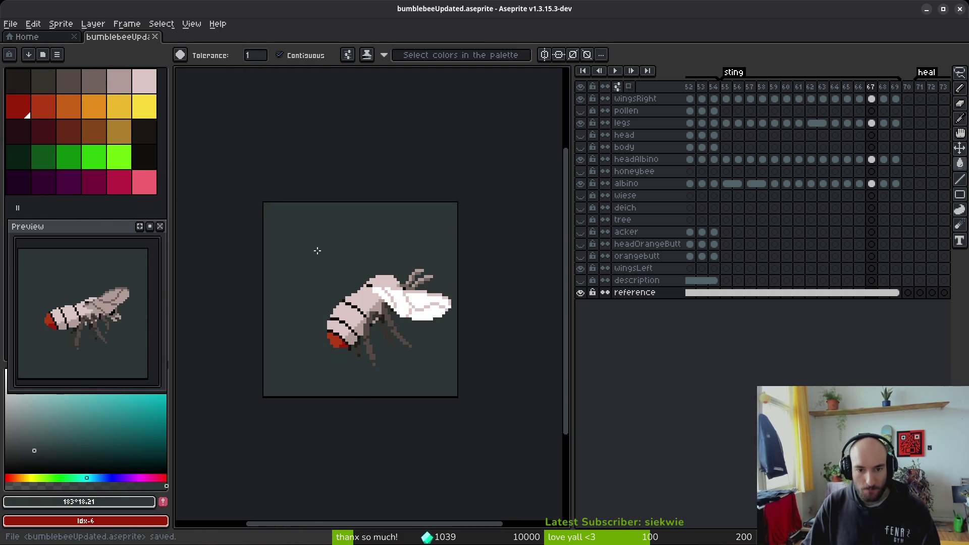
{"action": "left_click", "coordinate": [801, 124]}
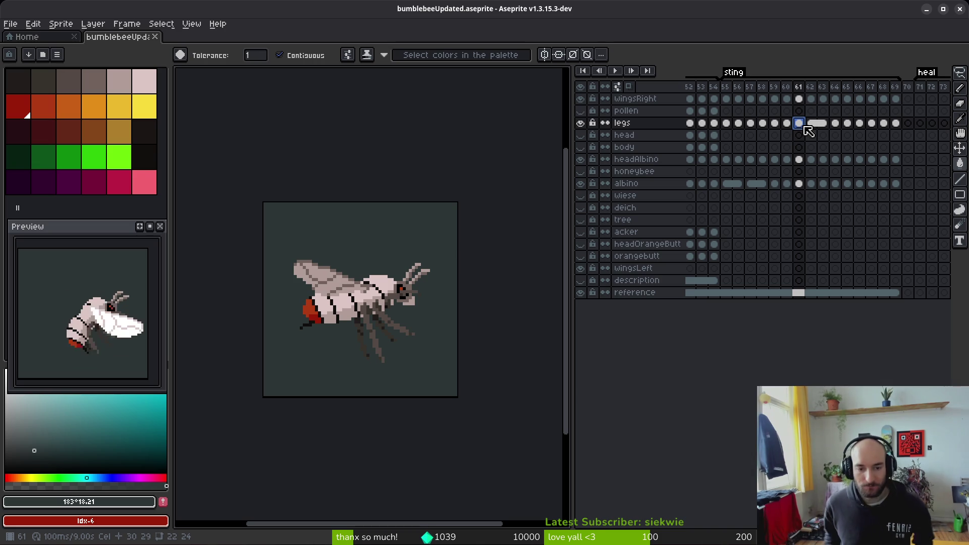
- Save, then delete the empty frame 70 before the heal tag, leaving 8.90 s total
{"action": "key", "text": "ctrl+s"}
{"action": "scroll", "coordinate": [408, 330], "scroll_direction": "right", "scroll_amount": 1}
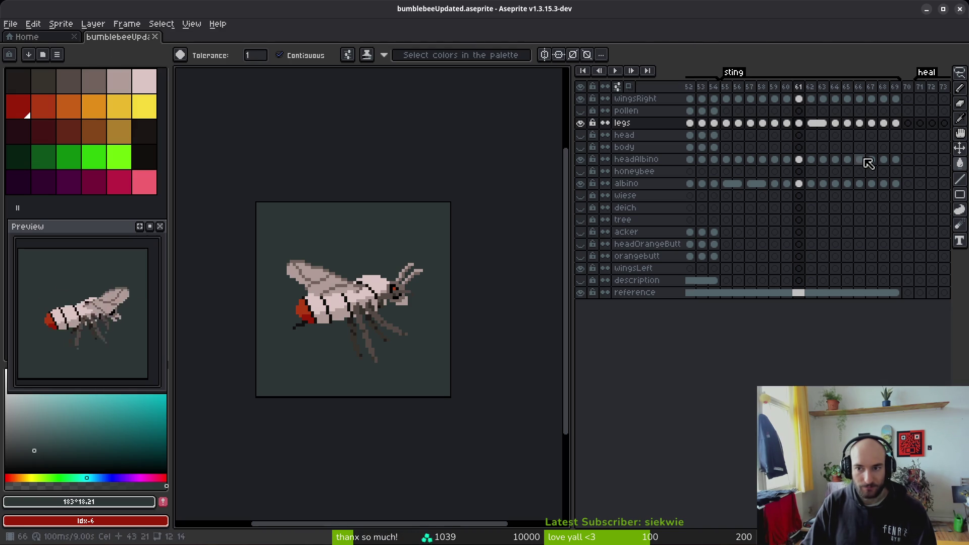
{"action": "scroll", "coordinate": [752, 155], "scroll_direction": "right", "scroll_amount": 5}
{"action": "left_click", "coordinate": [794, 87]}
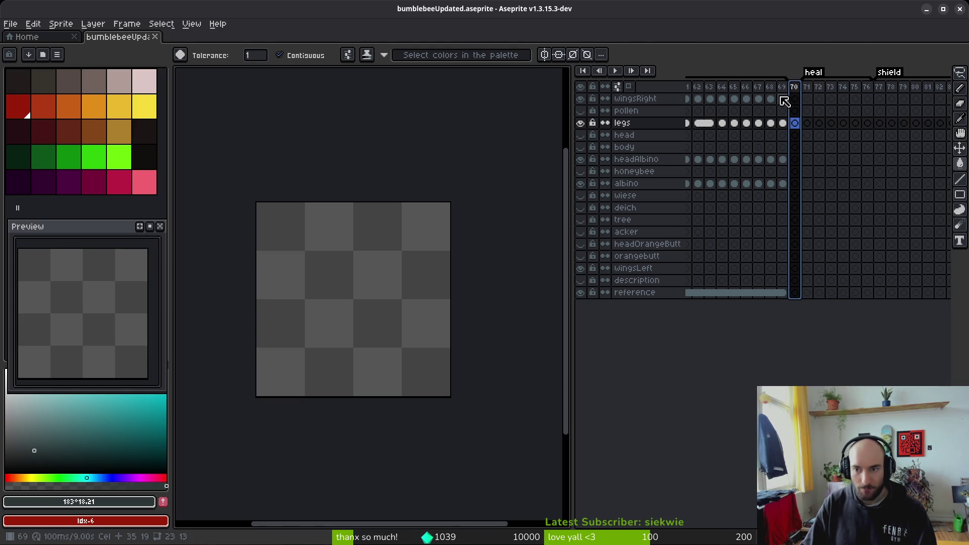
{"action": "key", "text": "Delete"}
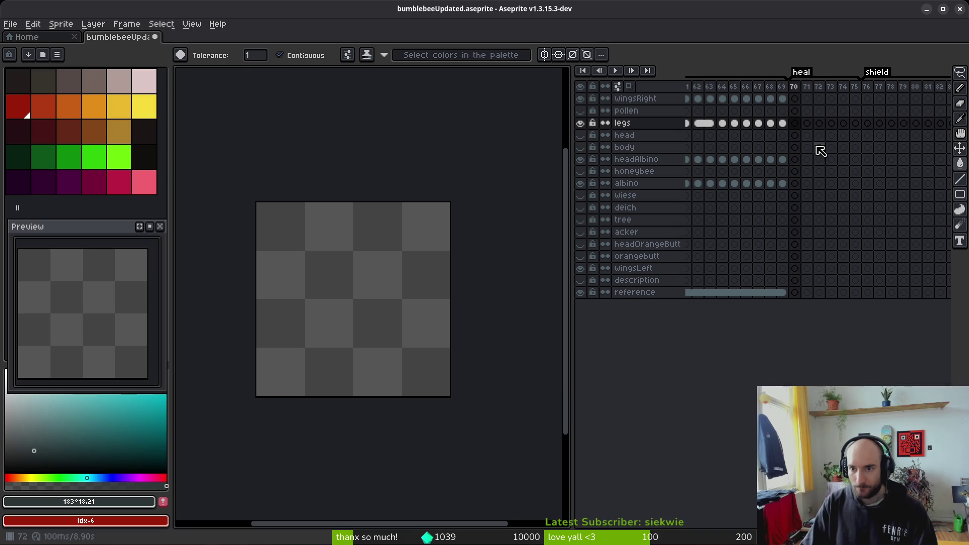
{"action": "scroll", "coordinate": [802, 157], "scroll_direction": "right", "scroll_amount": 3}
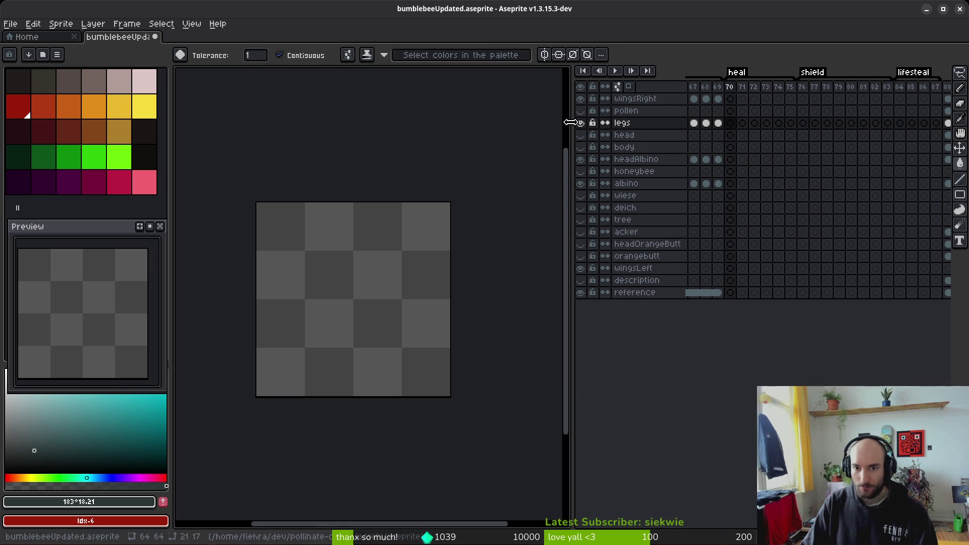
- Widen the timeline panel and select the legs cel at frame 64
{"action": "left_click_drag", "start_coordinate": [570, 123], "coordinate": [493, 140]}
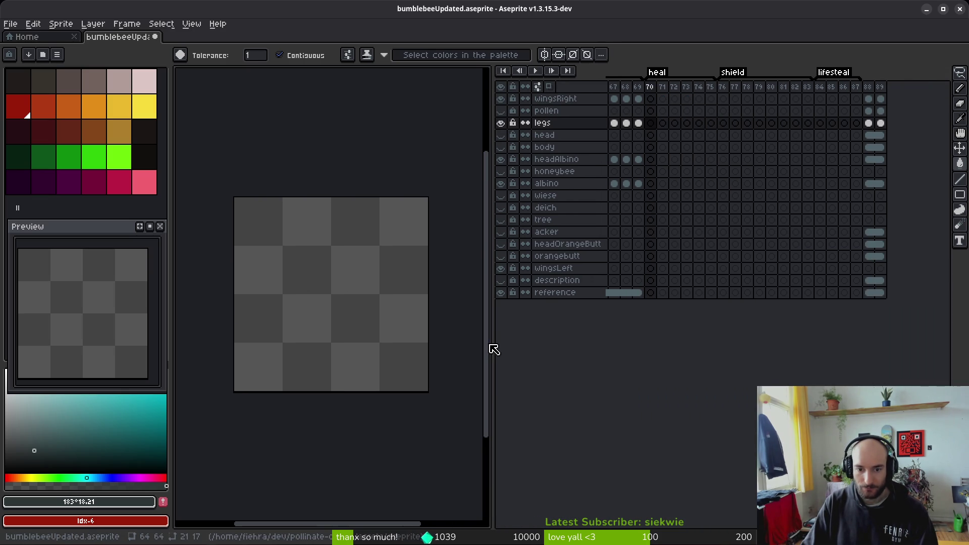
{"action": "left_click_drag", "start_coordinate": [492, 352], "coordinate": [445, 337]}
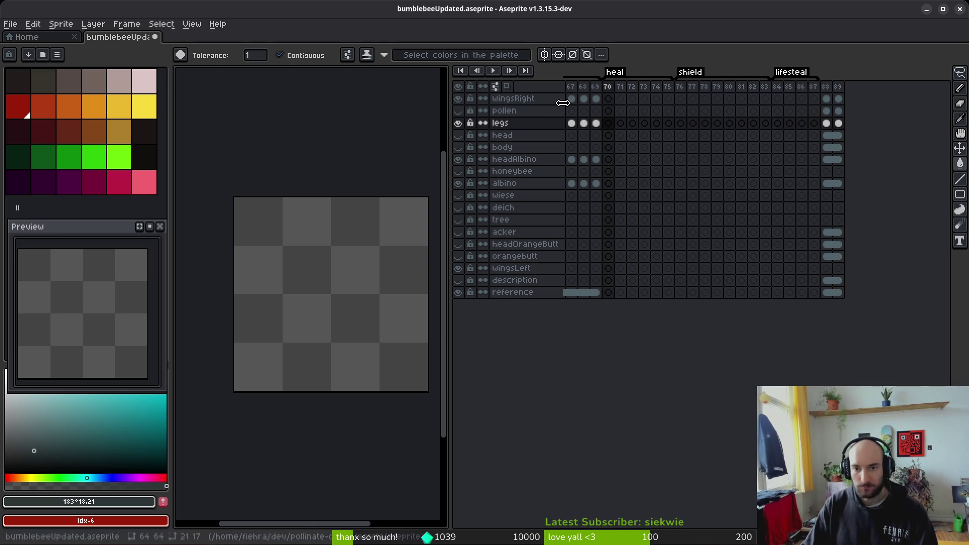
{"action": "scroll", "coordinate": [650, 141], "scroll_direction": "left", "scroll_amount": 3}
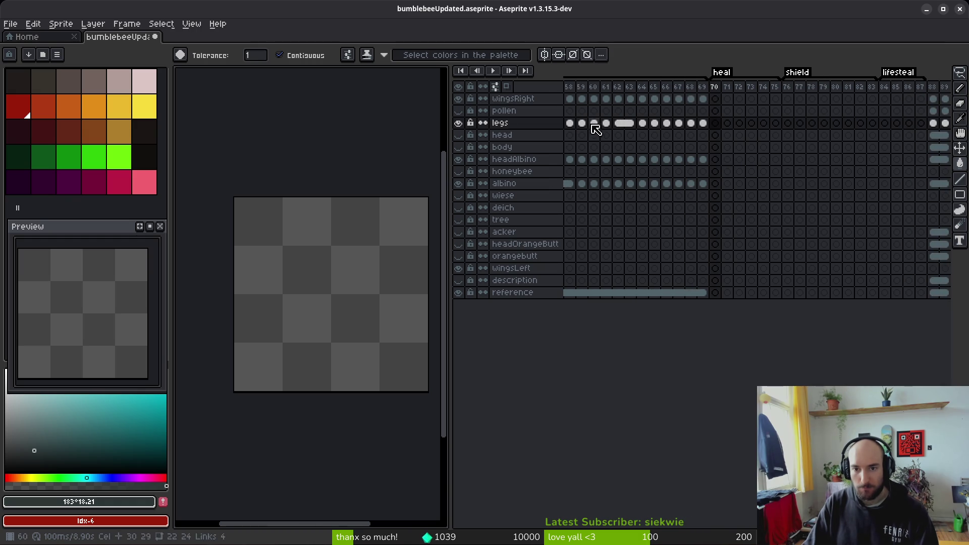
{"action": "left_click", "coordinate": [643, 123]}
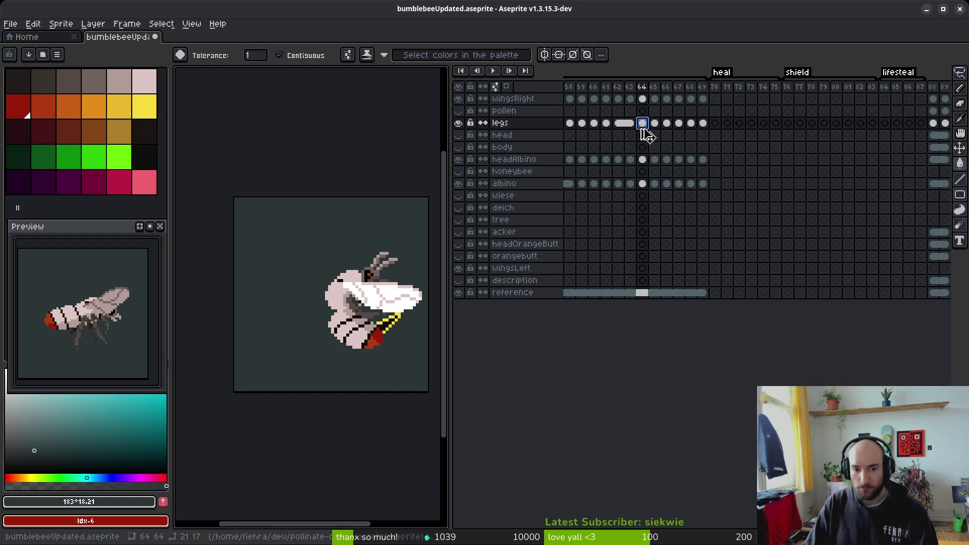
- Play the animation and step back to frame 61 to review the sting poses
{"action": "key", "text": "shift+r"}
{"action": "key", "text": "Escape"}
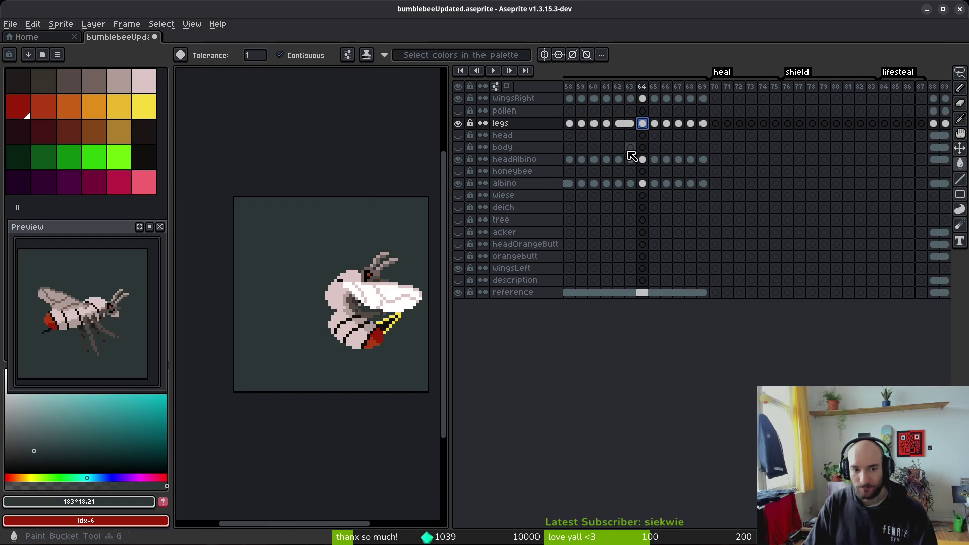
{"action": "key", "text": "Return"}
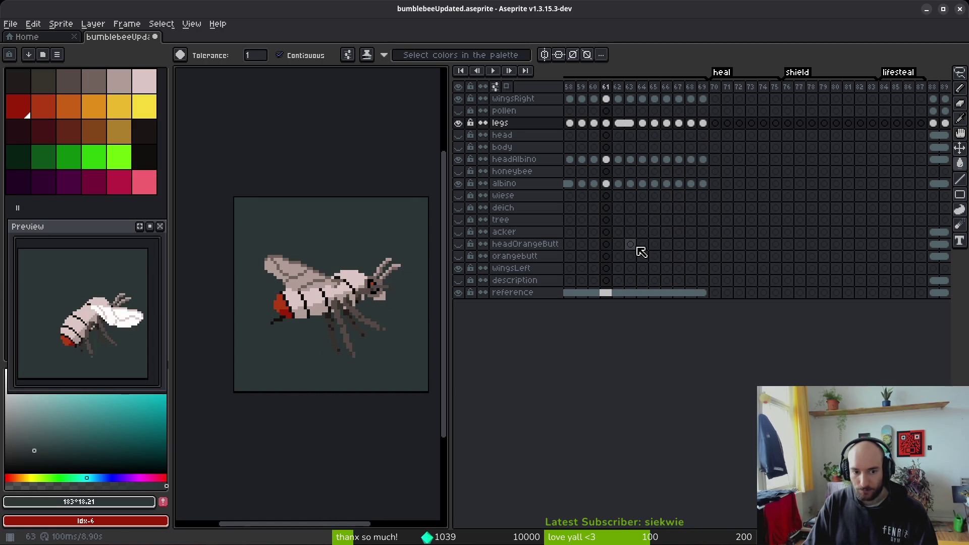
{"action": "key", "text": "Return"}
{"action": "key", "text": "Left"}
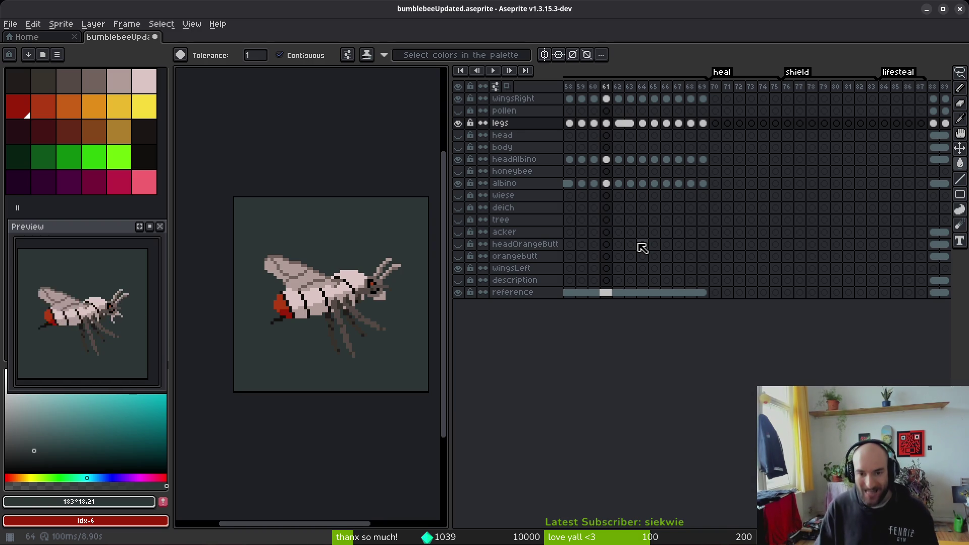
{"action": "scroll", "coordinate": [808, 202], "scroll_direction": "left", "scroll_amount": 7}
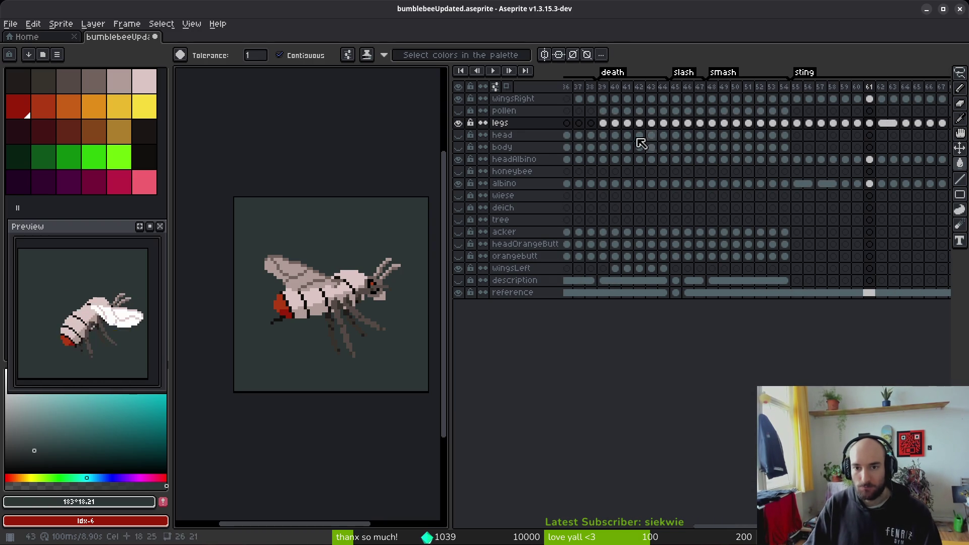
- Select the albino cels of frames 39–44 and play the animation from frames 39 and 70
{"action": "left_click", "coordinate": [607, 164]}
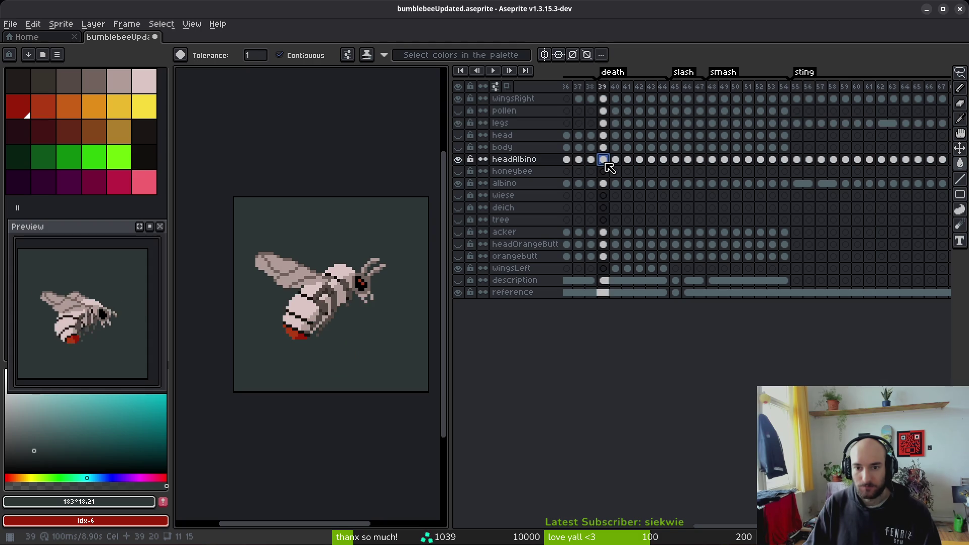
{"action": "key", "text": "Return"}
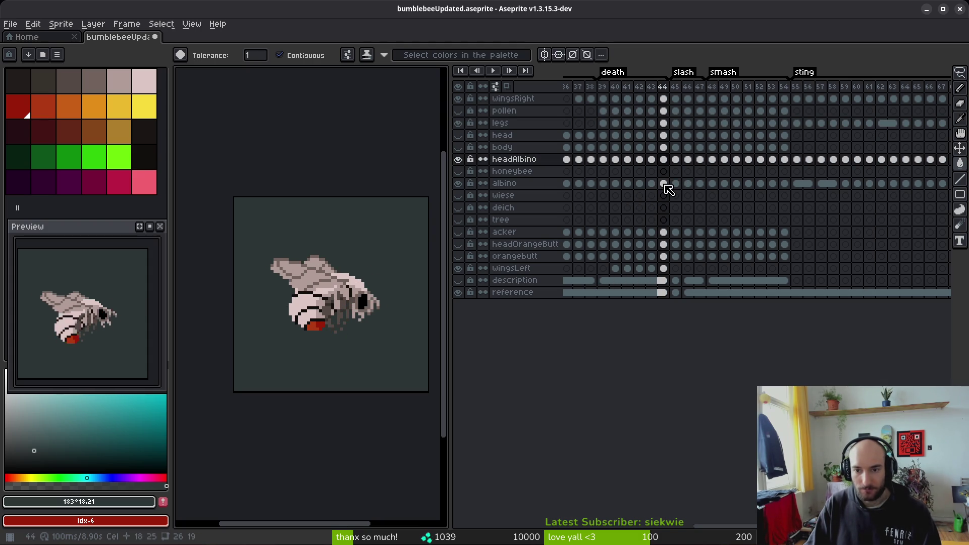
{"action": "left_click_drag", "start_coordinate": [603, 184], "coordinate": [664, 191]}
{"action": "scroll", "coordinate": [623, 219], "scroll_direction": "right", "scroll_amount": 5}
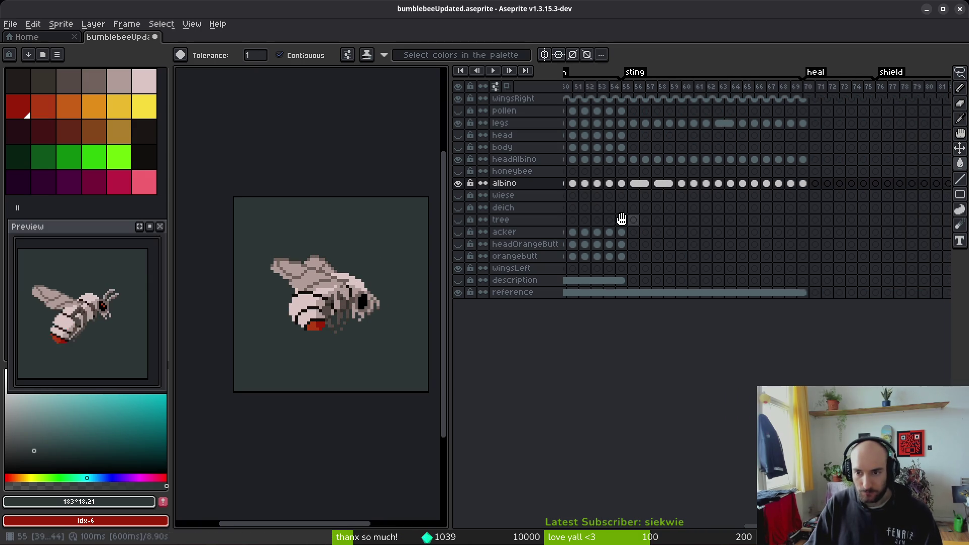
{"action": "scroll", "coordinate": [808, 202], "scroll_direction": "right", "scroll_amount": 1}
{"action": "left_click", "coordinate": [748, 184]}
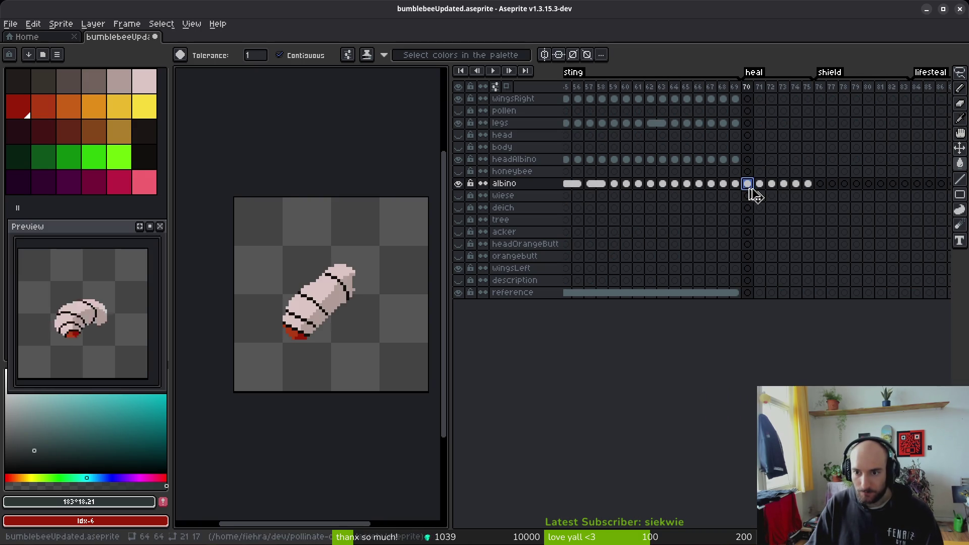
{"action": "key", "text": "Return"}
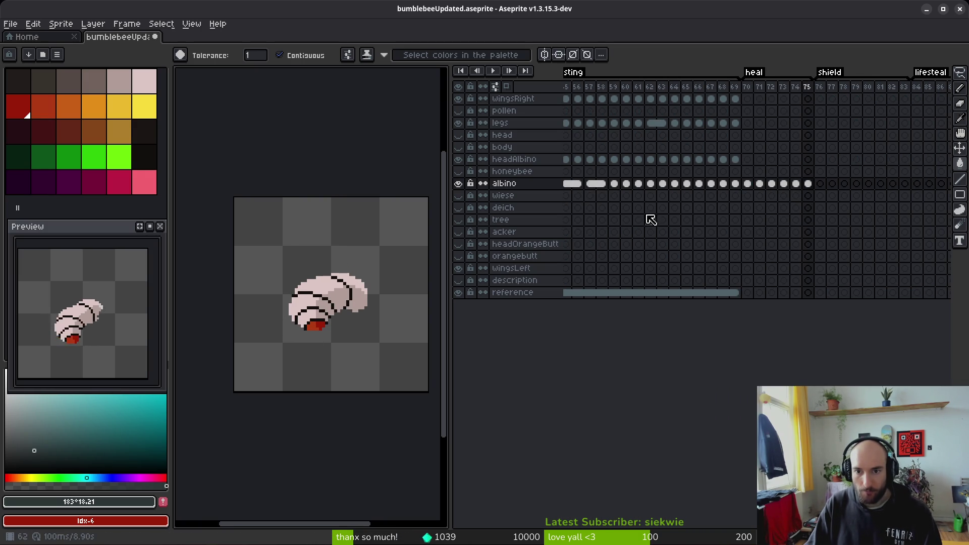
- Compare the albino poses at frames 58–60, 70 and 75 against frame 76's bee body
{"action": "scroll", "coordinate": [651, 217], "scroll_direction": "left", "scroll_amount": 3}
{"action": "left_click", "coordinate": [710, 184]}
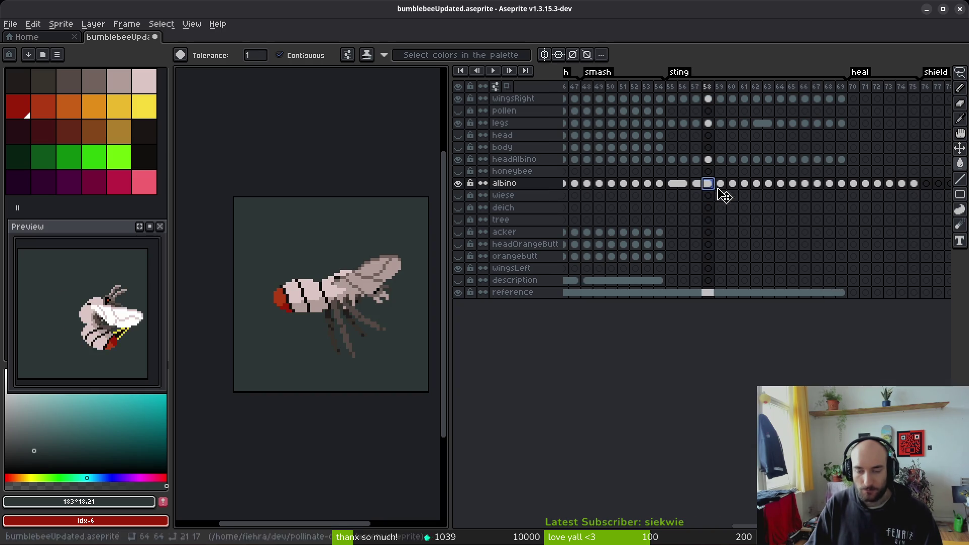
{"action": "scroll", "coordinate": [719, 202], "scroll_direction": "right", "scroll_amount": 2}
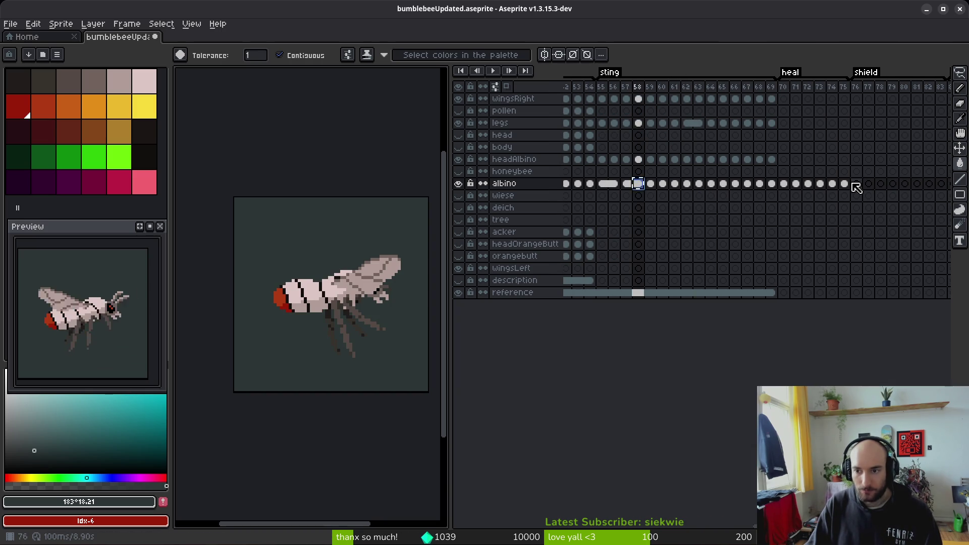
{"action": "left_click", "coordinate": [856, 185]}
{"action": "left_click", "coordinate": [843, 184]}
{"action": "left_click", "coordinate": [856, 185]}
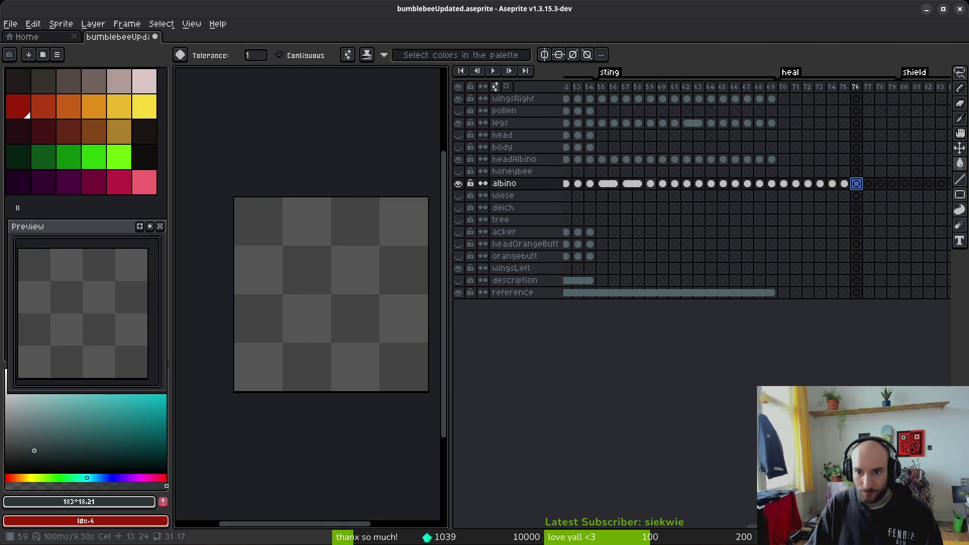
{"action": "left_click", "coordinate": [662, 184]}
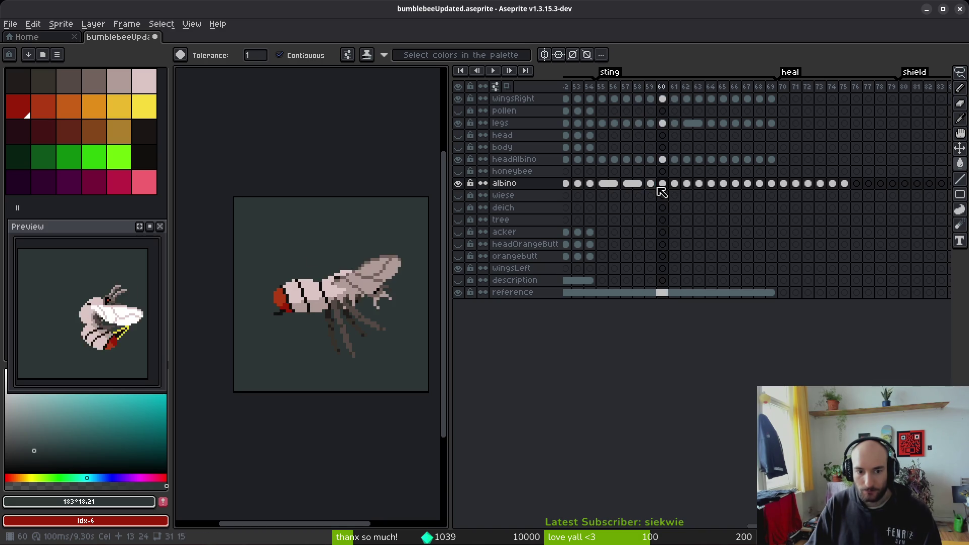
{"action": "key", "text": "Left"}
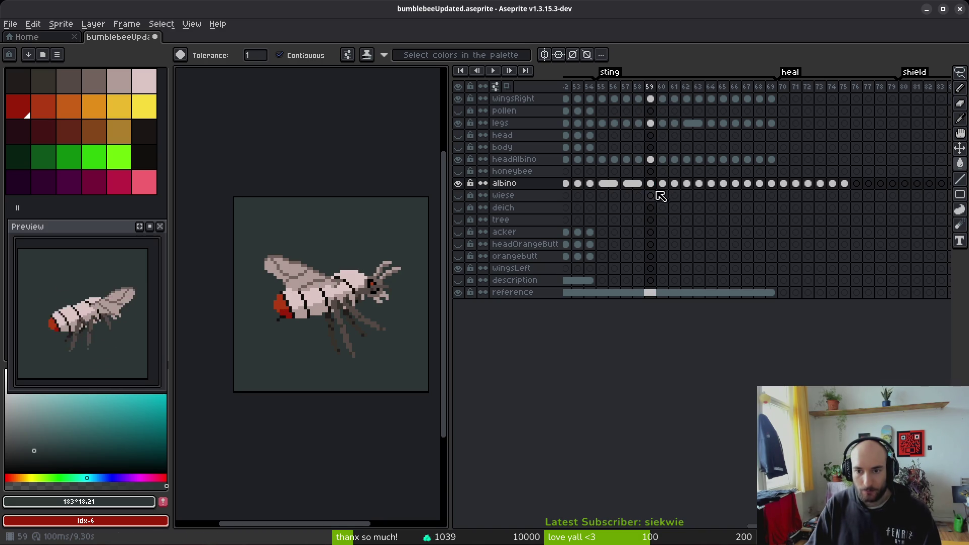
{"action": "left_click", "coordinate": [856, 184]}
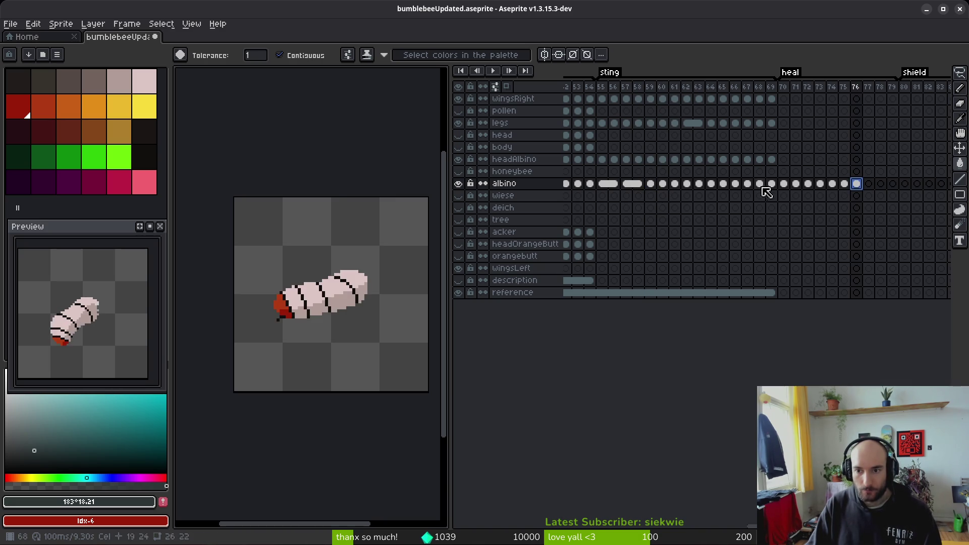
{"action": "left_click", "coordinate": [784, 184]}
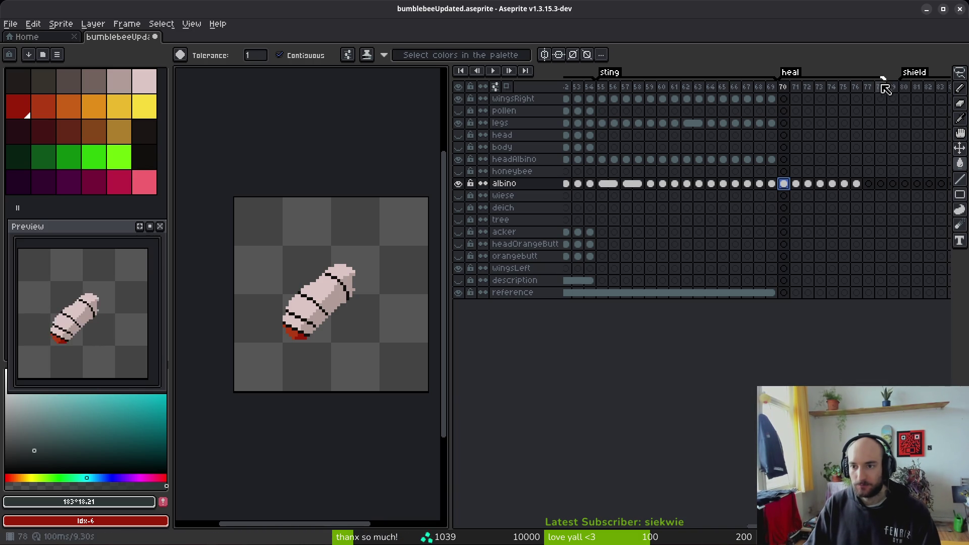
{"action": "left_click", "coordinate": [857, 183]}
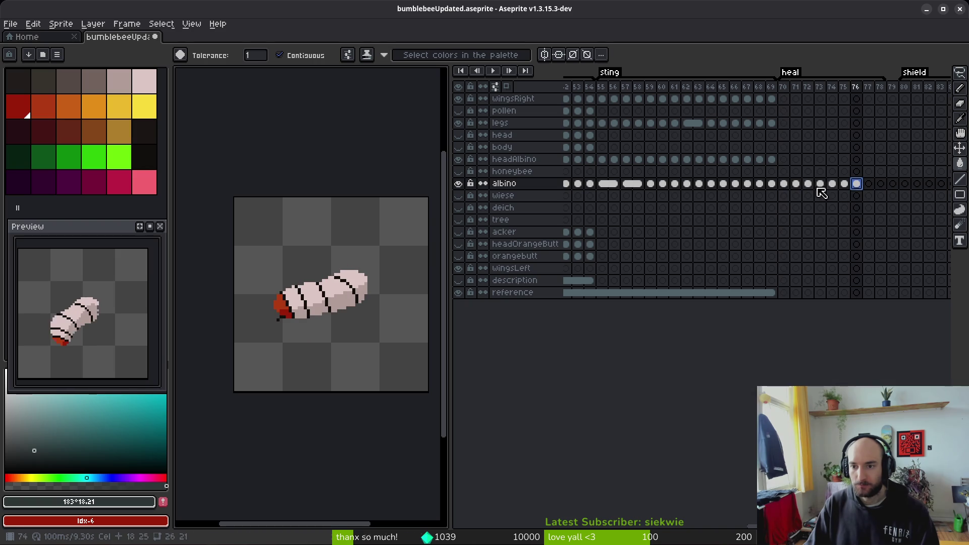
- Review the albino bee poses at frames 55–58 and the empty frame 77
{"action": "left_click", "coordinate": [614, 183]}
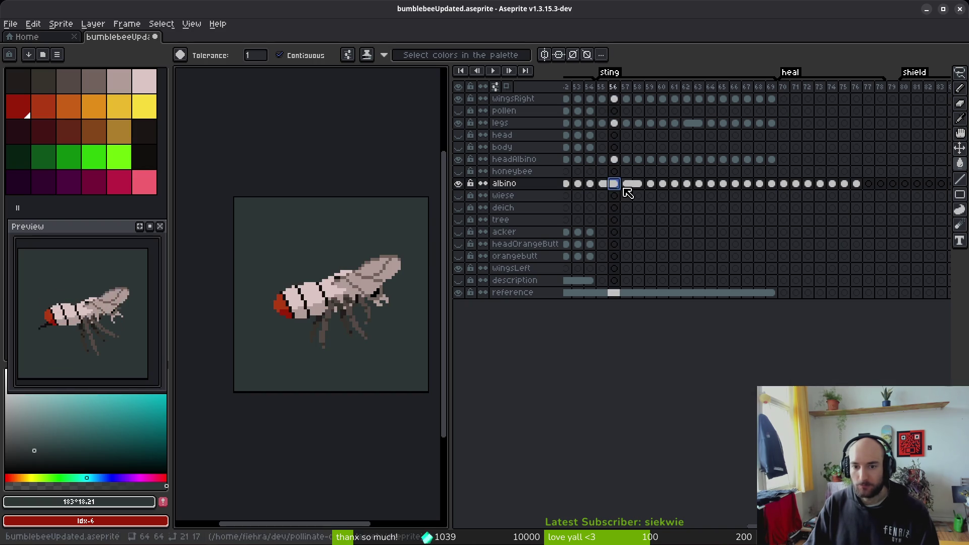
{"action": "left_click", "coordinate": [625, 187]}
{"action": "left_click", "coordinate": [637, 185]}
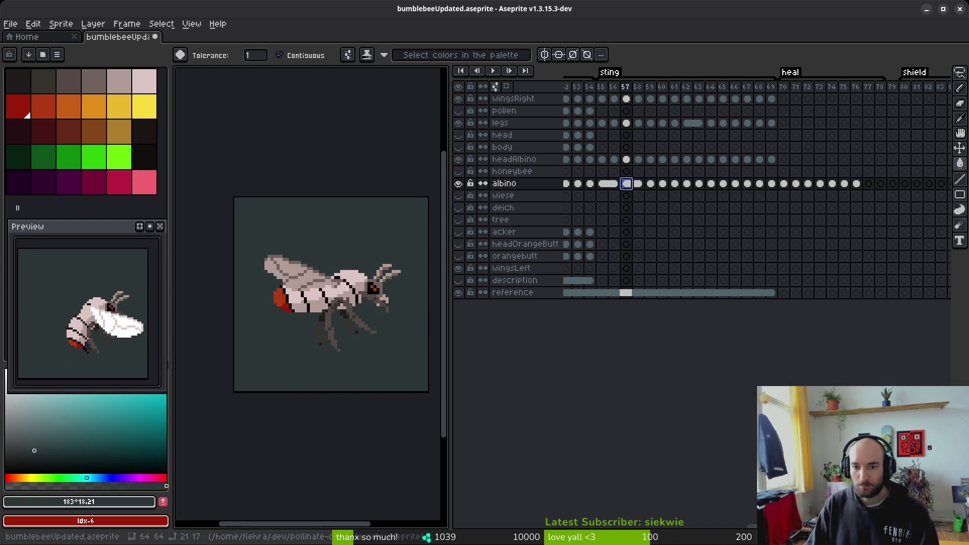
{"action": "left_click", "coordinate": [628, 184]}
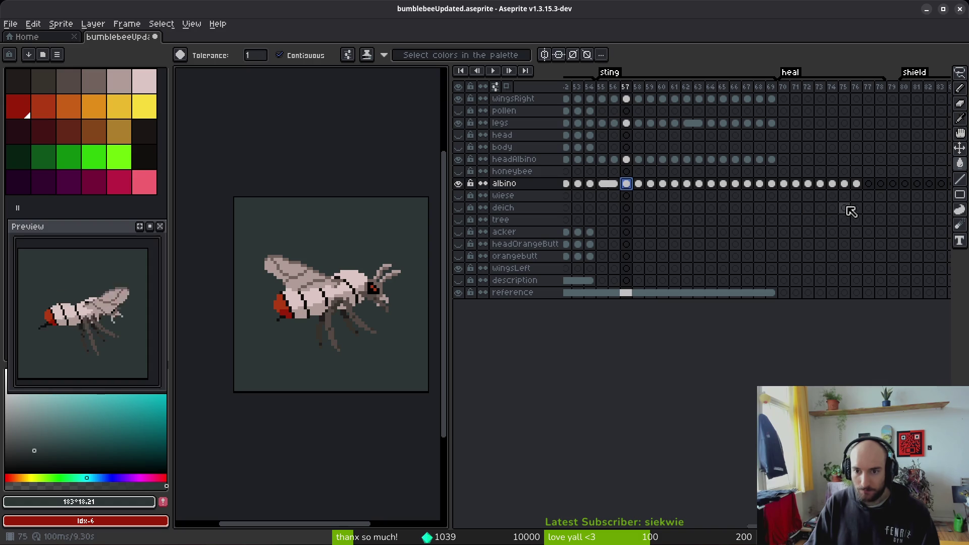
{"action": "left_click", "coordinate": [869, 185]}
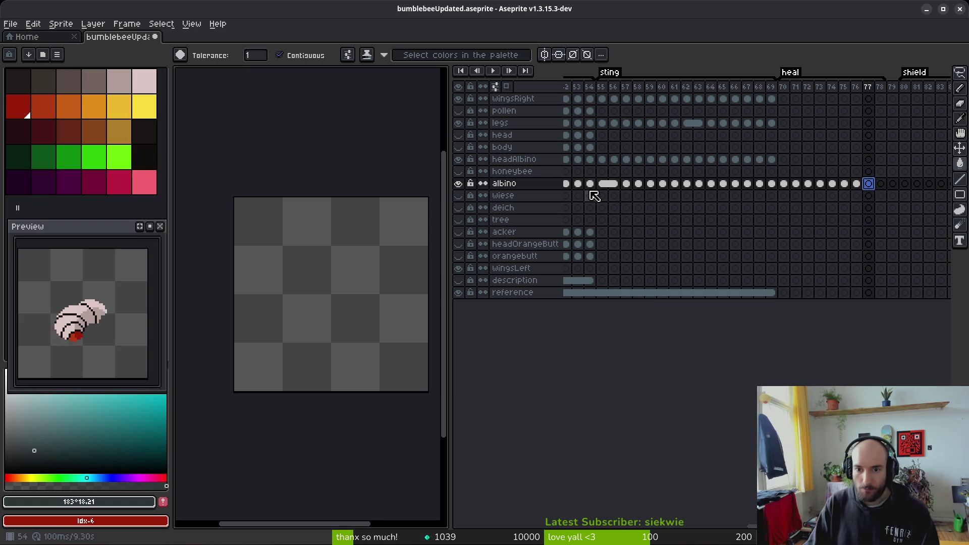
{"action": "left_click", "coordinate": [608, 187]}
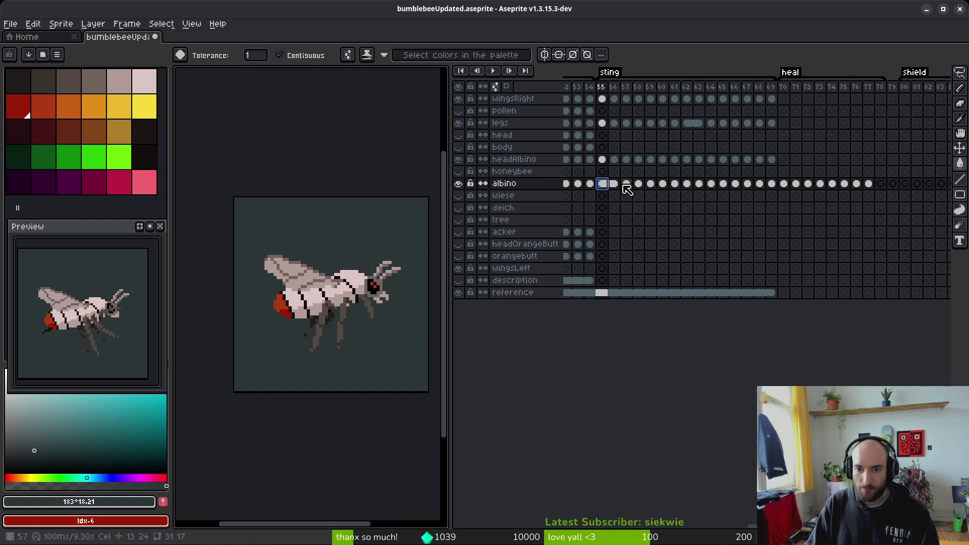
- Copy the frame 54 albino cel into frame 78 and play back frames 55–59
{"action": "left_click", "coordinate": [596, 188]}
{"action": "key", "text": "ctrl+c"}
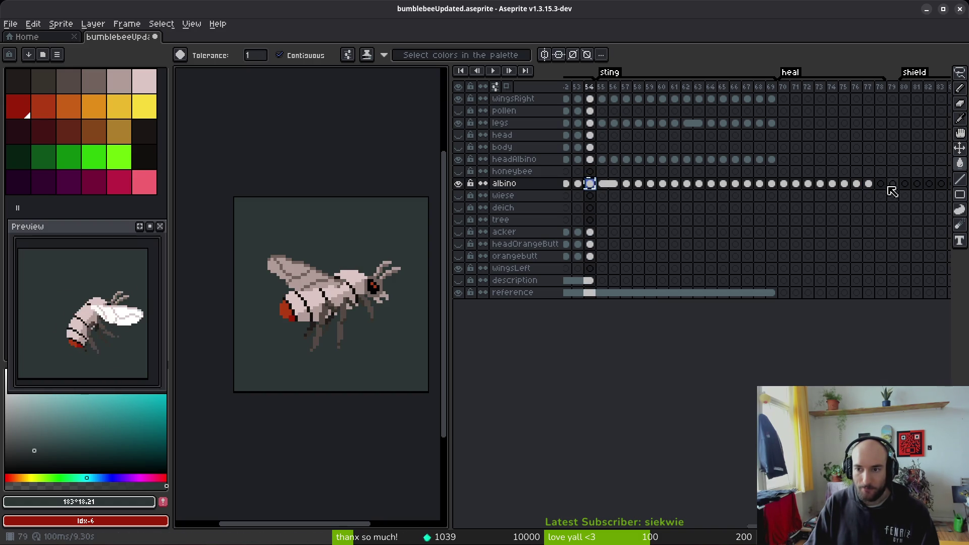
{"action": "left_click", "coordinate": [867, 185]}
{"action": "left_click", "coordinate": [884, 187]}
{"action": "key", "text": "ctrl+v"}
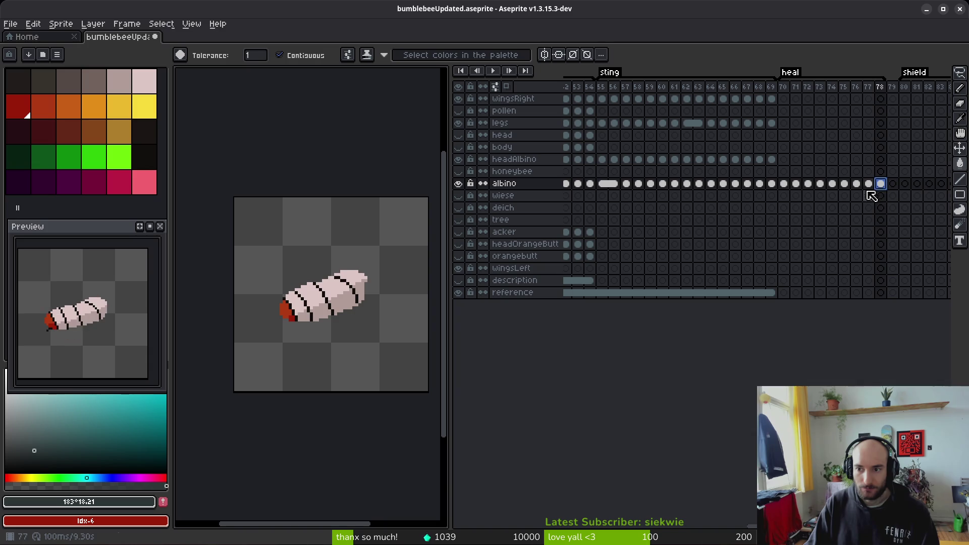
{"action": "key", "text": "Return"}
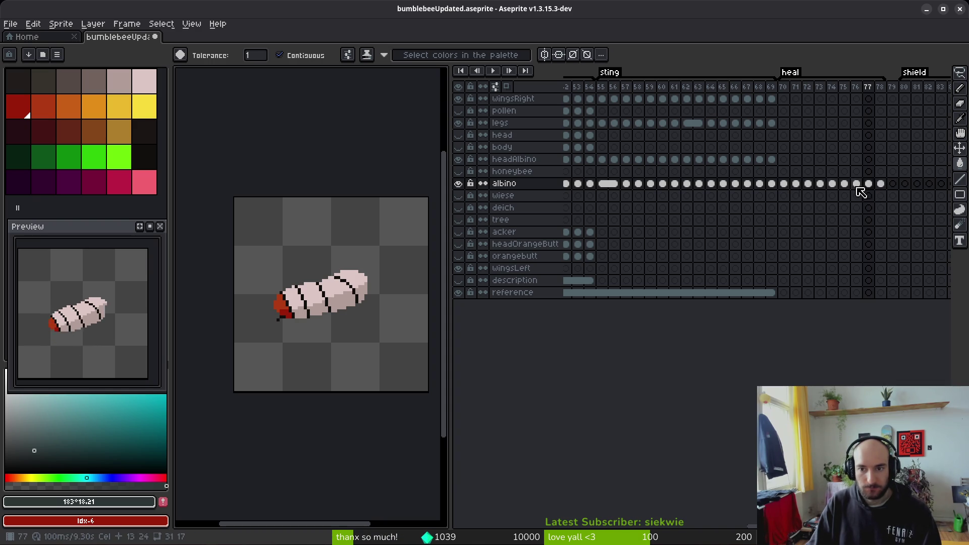
{"action": "left_click", "coordinate": [603, 183]}
{"action": "key", "text": "Right"}
{"action": "key", "text": "Right"}
{"action": "key", "text": "Right"}
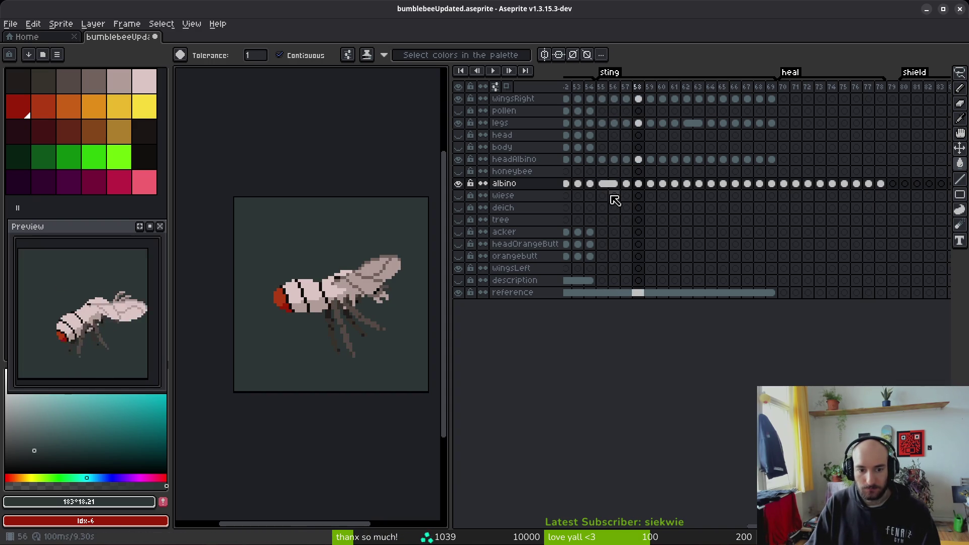
{"action": "key", "text": "Right"}
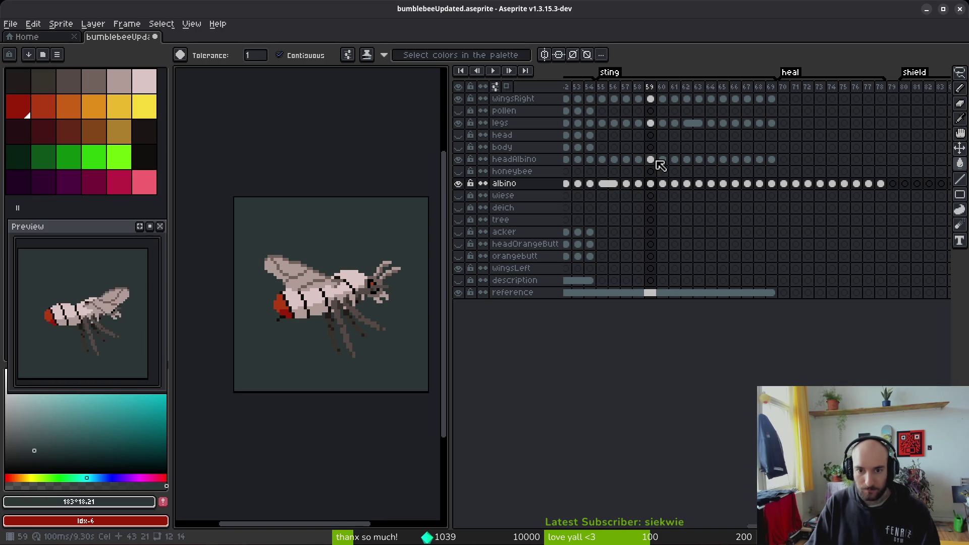
{"action": "left_click", "coordinate": [651, 123]}
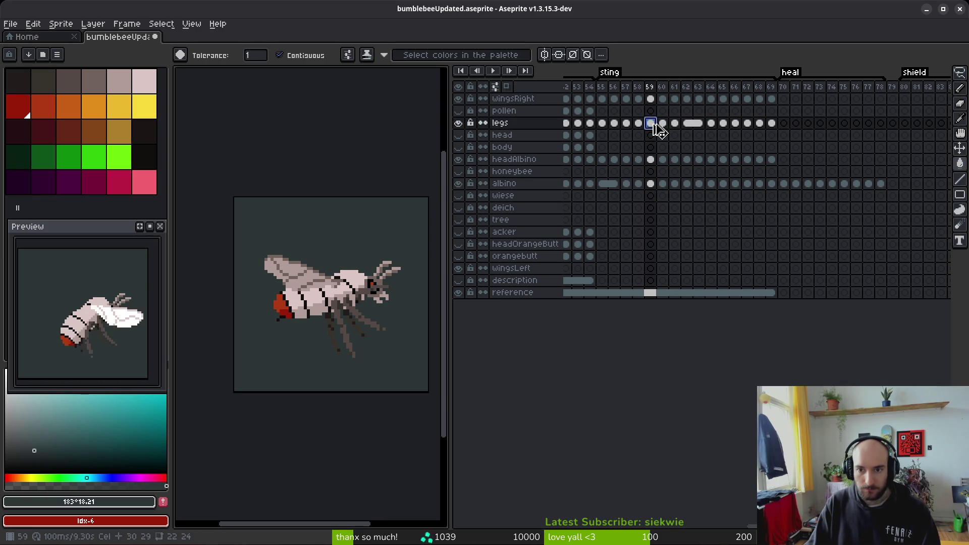
- Compare the legs at heal frames 75–76 with the legs at sting frames 56–58
{"action": "left_click", "coordinate": [856, 123]}
{"action": "key", "text": "Left"}
{"action": "left_click", "coordinate": [857, 124]}
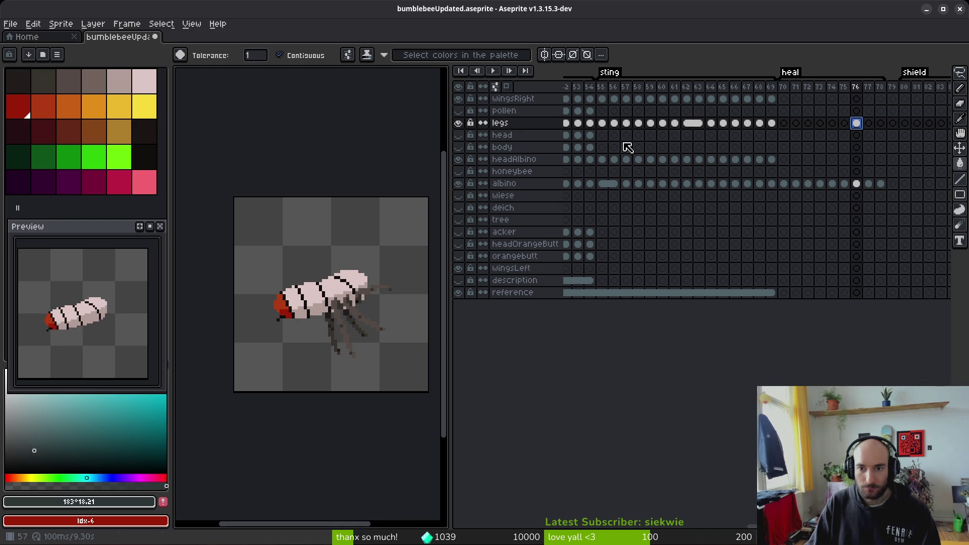
{"action": "left_click", "coordinate": [614, 123]}
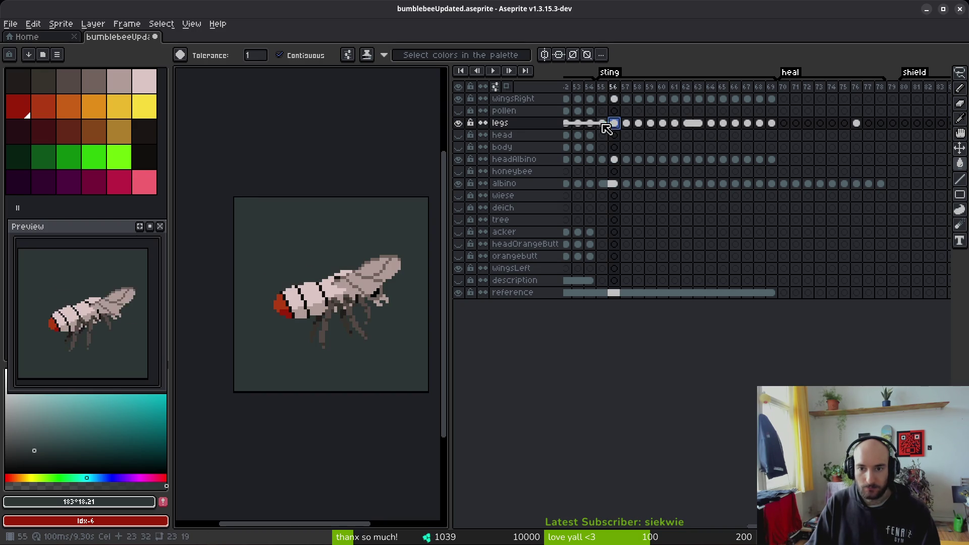
{"action": "left_click", "coordinate": [626, 124]}
{"action": "left_click", "coordinate": [614, 124]}
{"action": "left_click", "coordinate": [626, 123]}
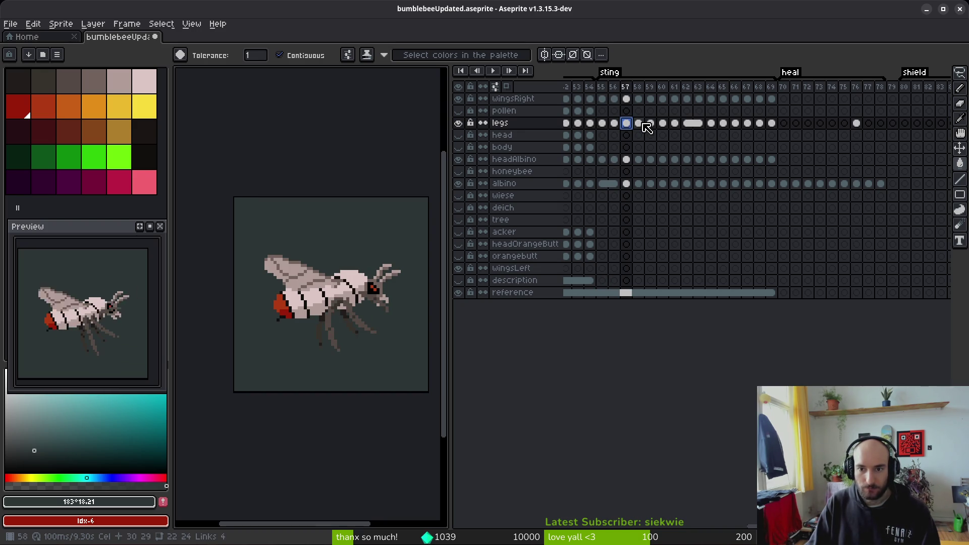
{"action": "left_click", "coordinate": [640, 124]}
{"action": "left_click", "coordinate": [626, 124]}
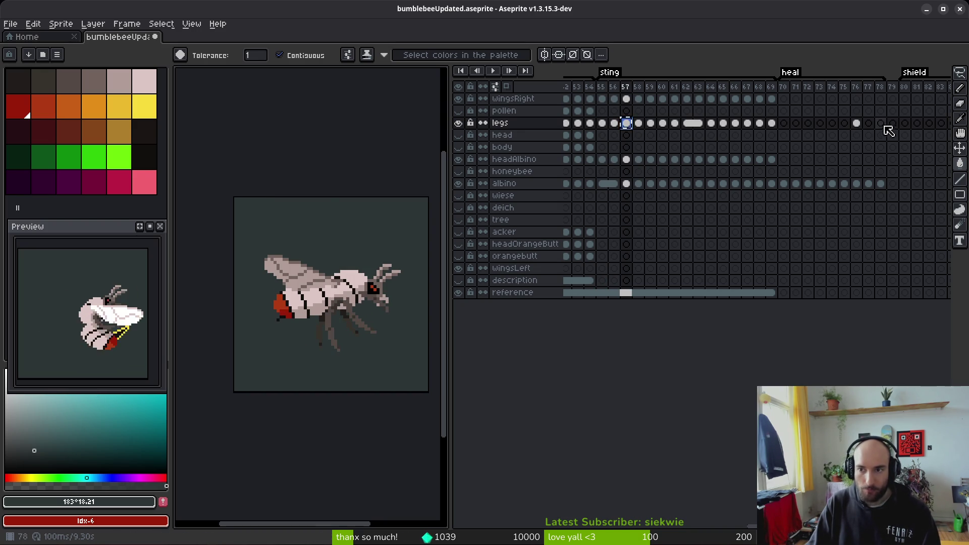
- Check the leg cels in frames 76–79 against frame 55 and switch to the Eyedropper
{"action": "left_click", "coordinate": [867, 123]}
{"action": "left_click", "coordinate": [614, 124]}
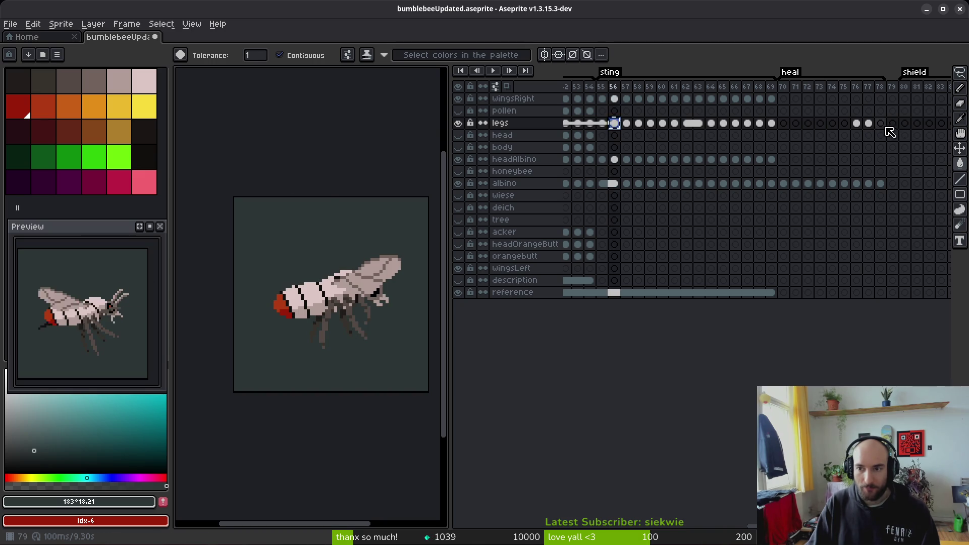
{"action": "left_click", "coordinate": [880, 124]}
{"action": "left_click", "coordinate": [856, 124]}
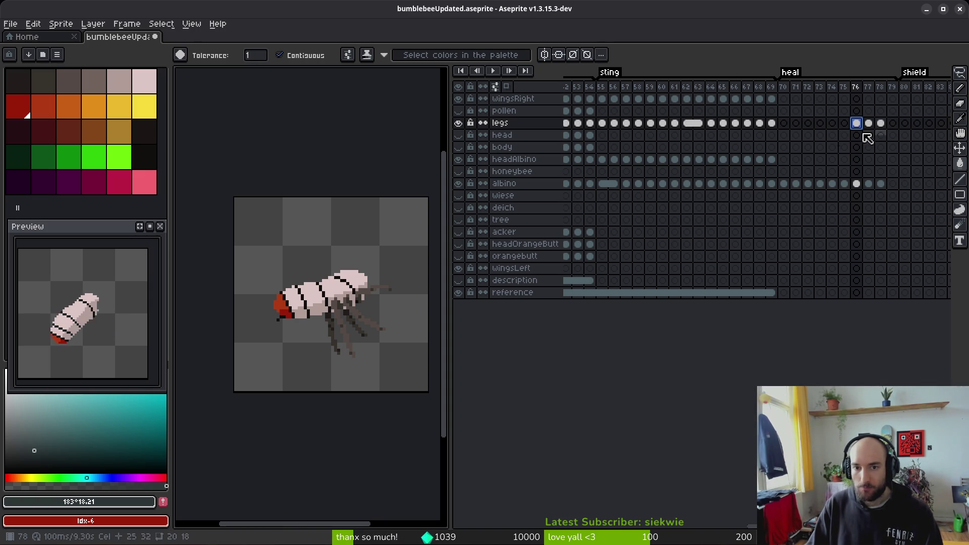
{"action": "left_click", "coordinate": [603, 124]}
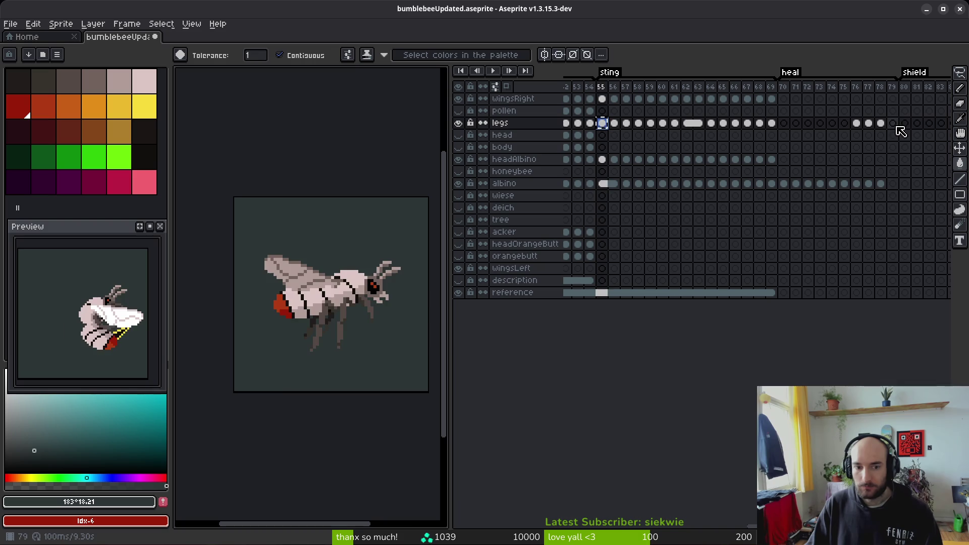
{"action": "left_click", "coordinate": [893, 126]}
{"action": "left_click", "coordinate": [881, 125]}
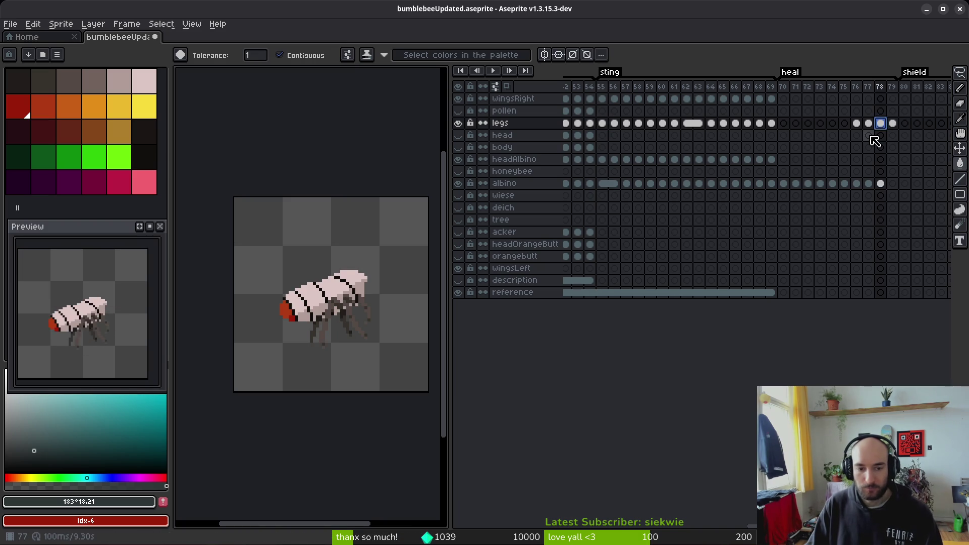
{"action": "key", "text": "Right"}
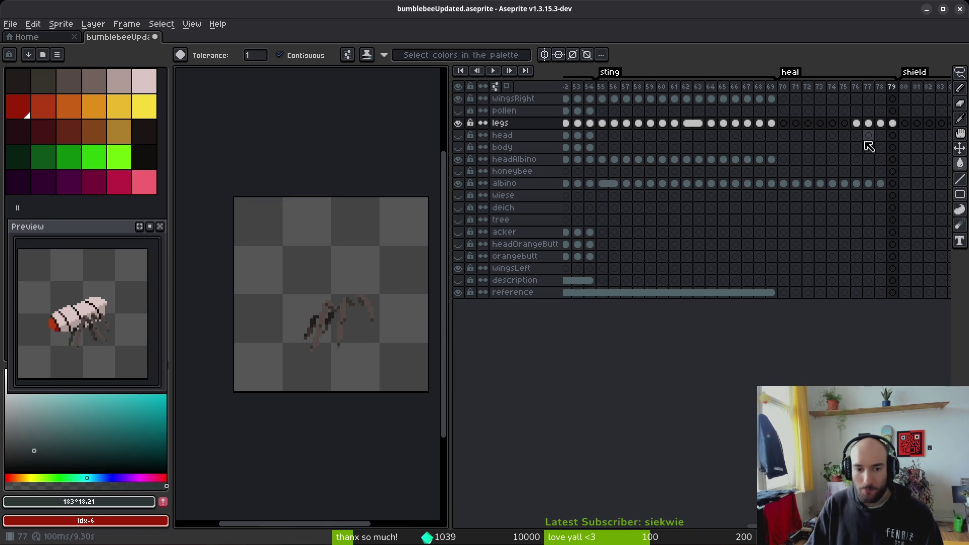
{"action": "key", "text": "Left"}
{"action": "key", "text": "Left"}
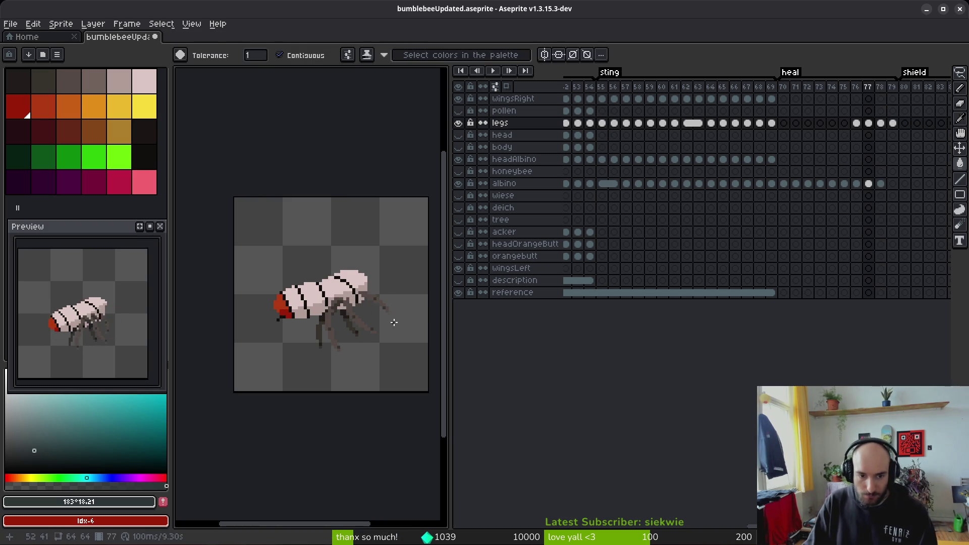
{"action": "key", "text": "i"}
{"action": "key", "text": "Left"}
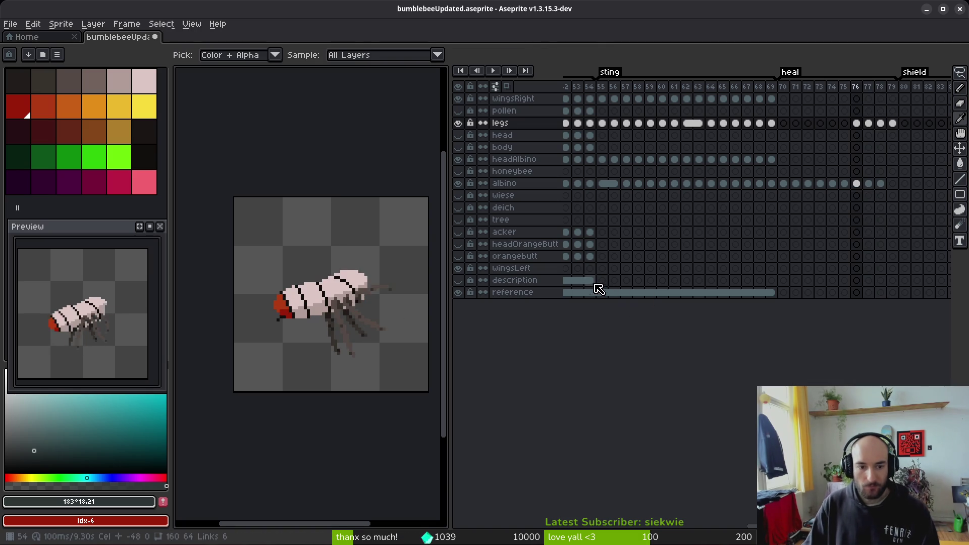
{"action": "left_click", "coordinate": [857, 185]}
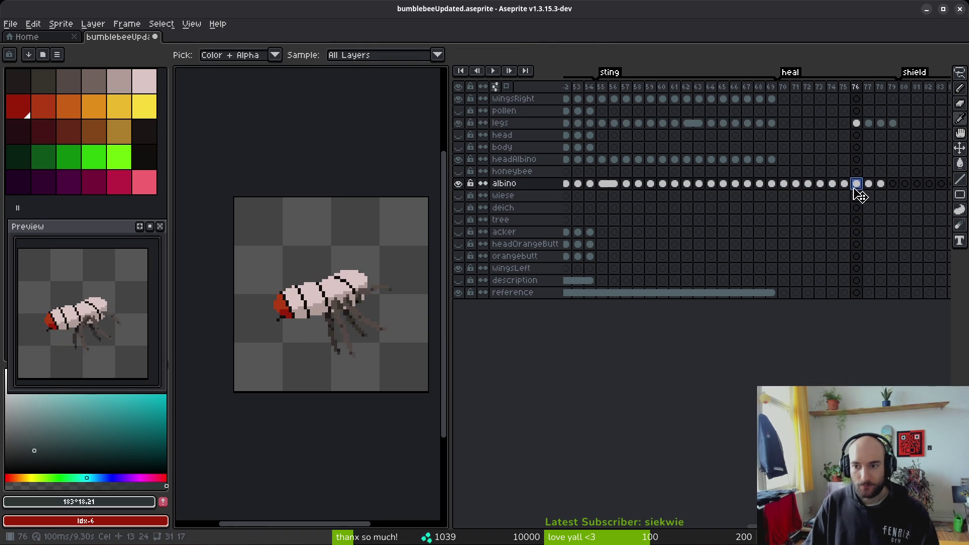
- Switch back to the Pencil and step between frames 75 and 77
{"action": "scroll", "coordinate": [281, 323], "scroll_direction": "up", "scroll_amount": 4}
{"action": "key", "text": "b"}
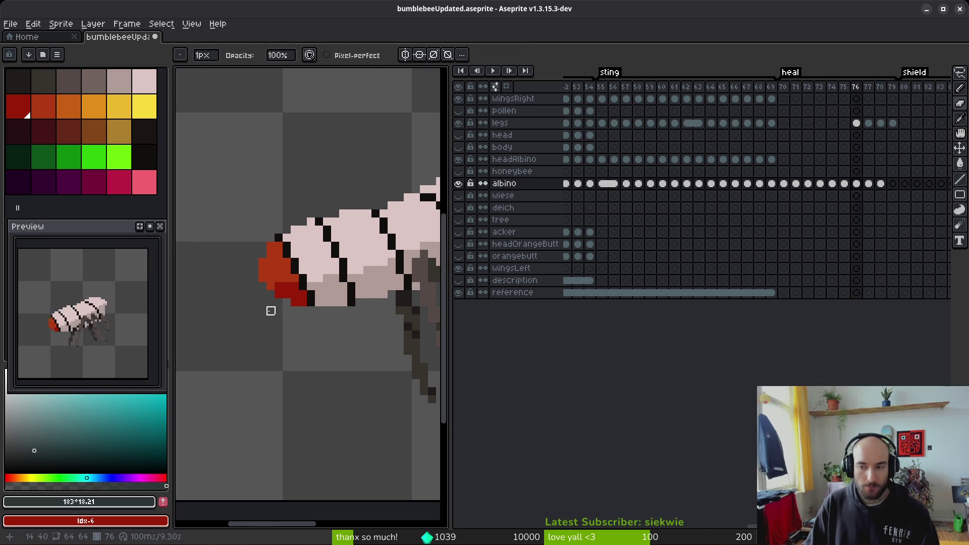
{"action": "key", "text": "Right"}
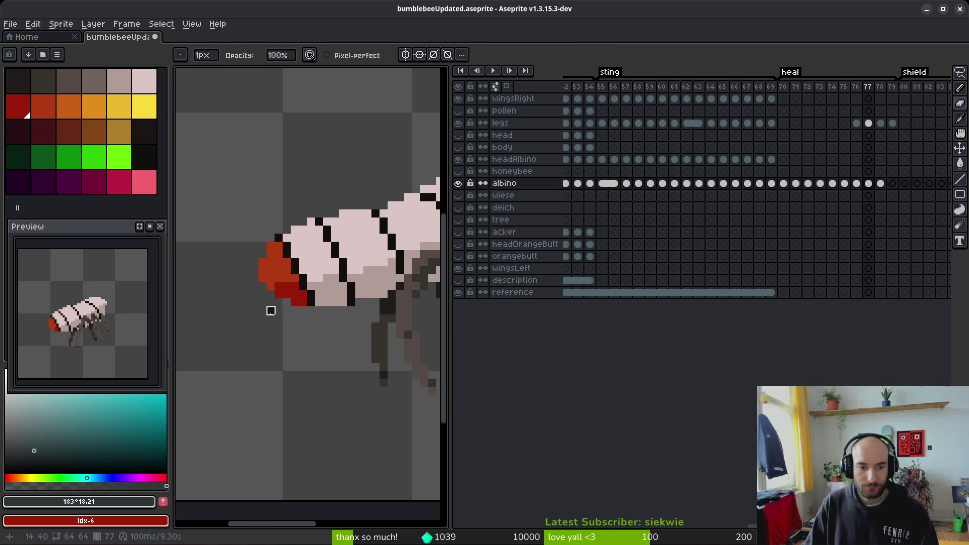
{"action": "key", "text": "Left"}
{"action": "key", "text": "alt"}
{"action": "key", "text": "Left"}
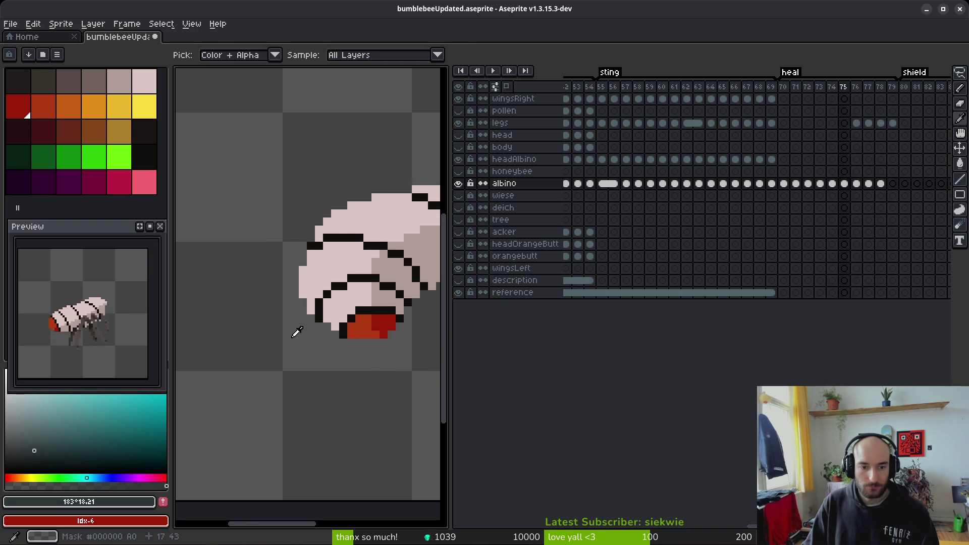
{"action": "key", "text": "Right"}
{"action": "key", "text": "Right"}
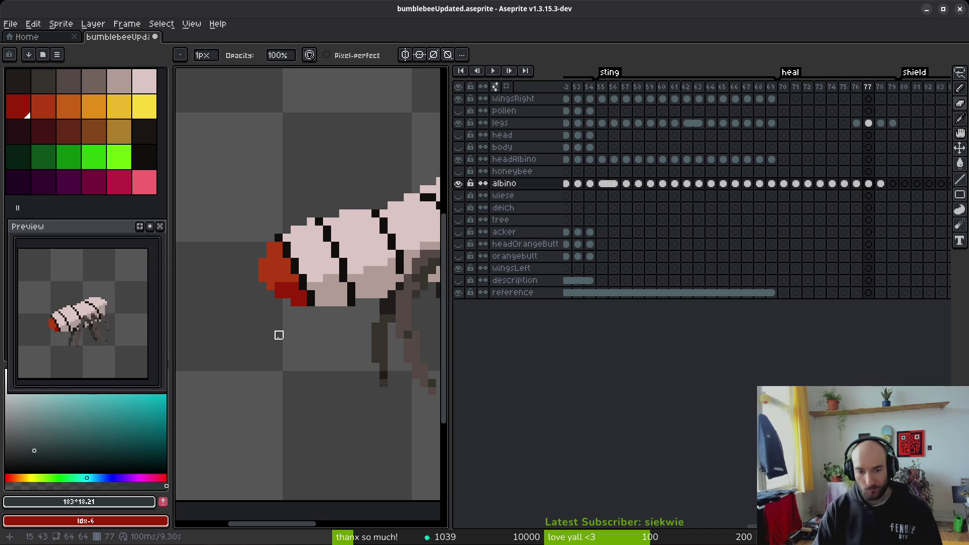
- Resize the canvas and timeline panels and save the sprite
{"action": "scroll", "coordinate": [826, 218], "scroll_direction": "right", "scroll_amount": 3}
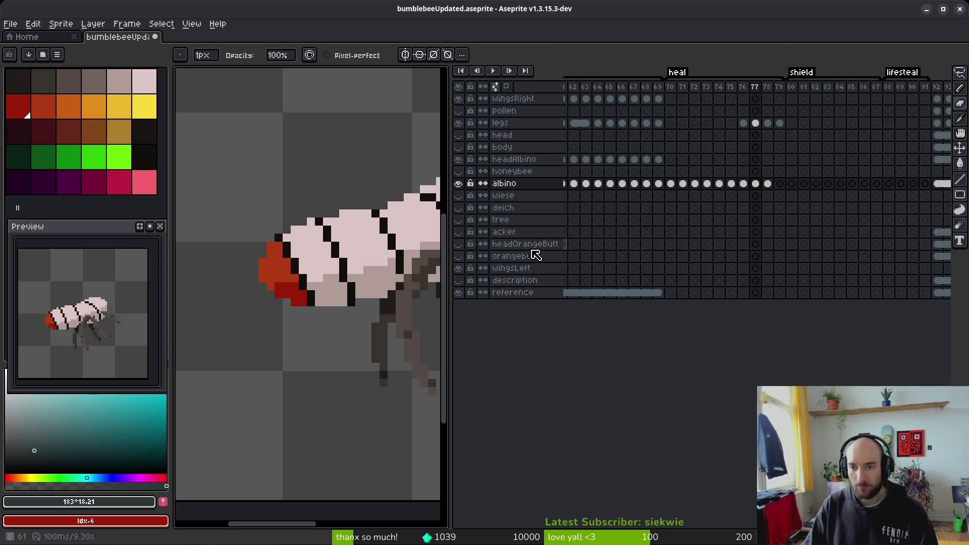
{"action": "left_click_drag", "start_coordinate": [451, 252], "coordinate": [565, 257]}
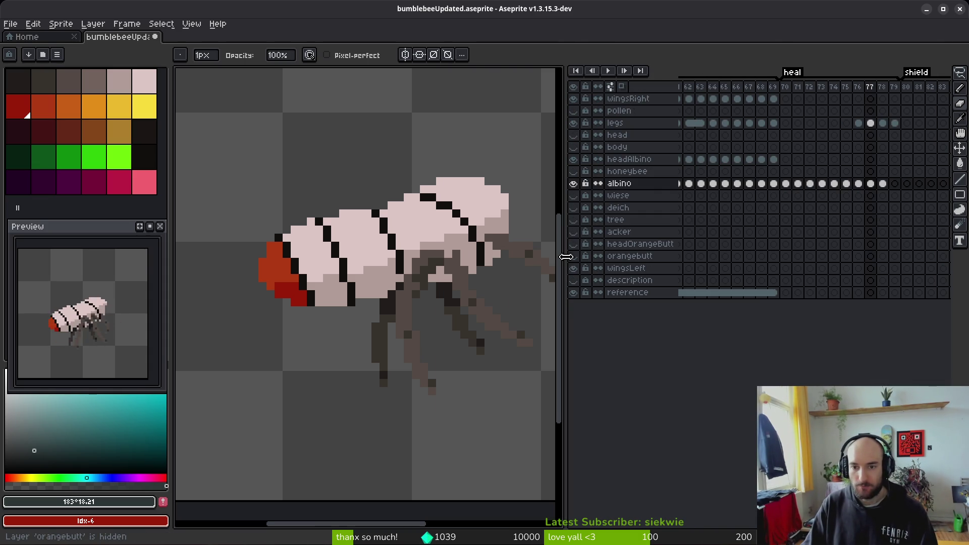
{"action": "left_click_drag", "start_coordinate": [440, 280], "coordinate": [390, 235]}
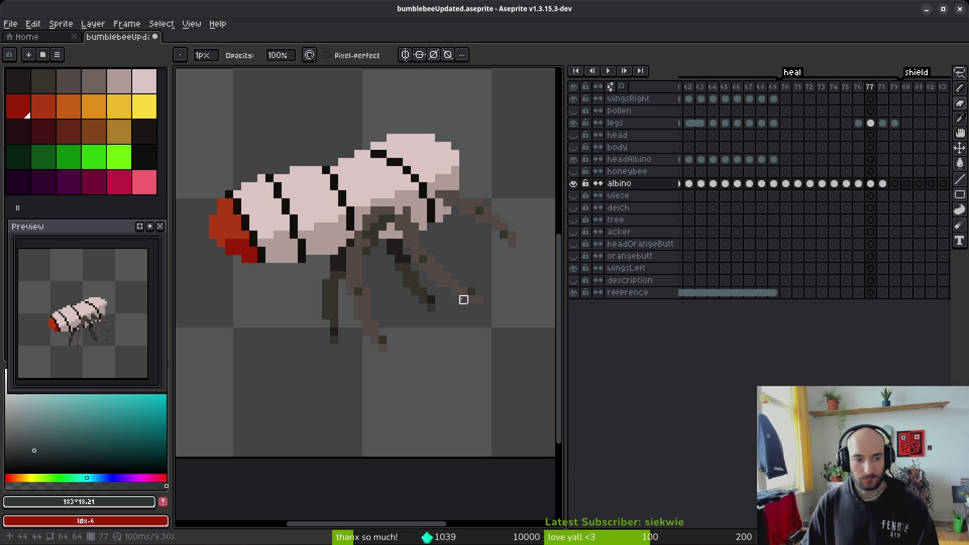
{"action": "scroll", "coordinate": [342, 251], "scroll_direction": "up", "scroll_amount": 1}
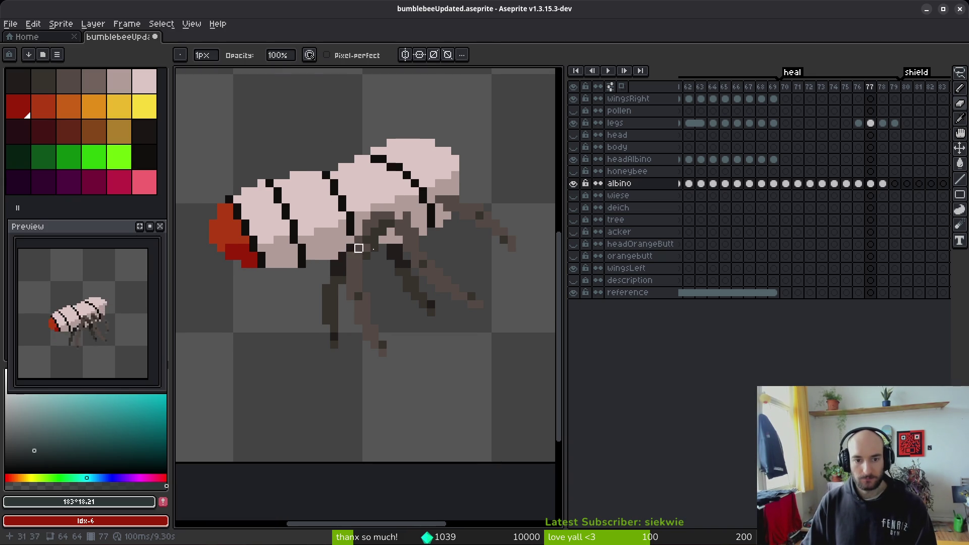
{"action": "scroll", "coordinate": [423, 273], "scroll_direction": "down", "scroll_amount": 2}
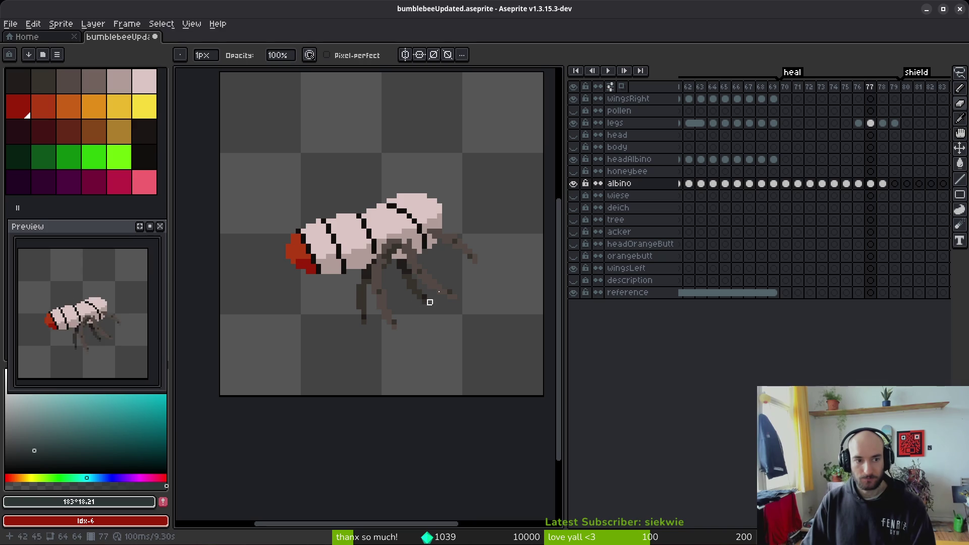
{"action": "scroll", "coordinate": [429, 272], "scroll_direction": "right", "scroll_amount": 1}
{"action": "key", "text": "ctrl+s"}
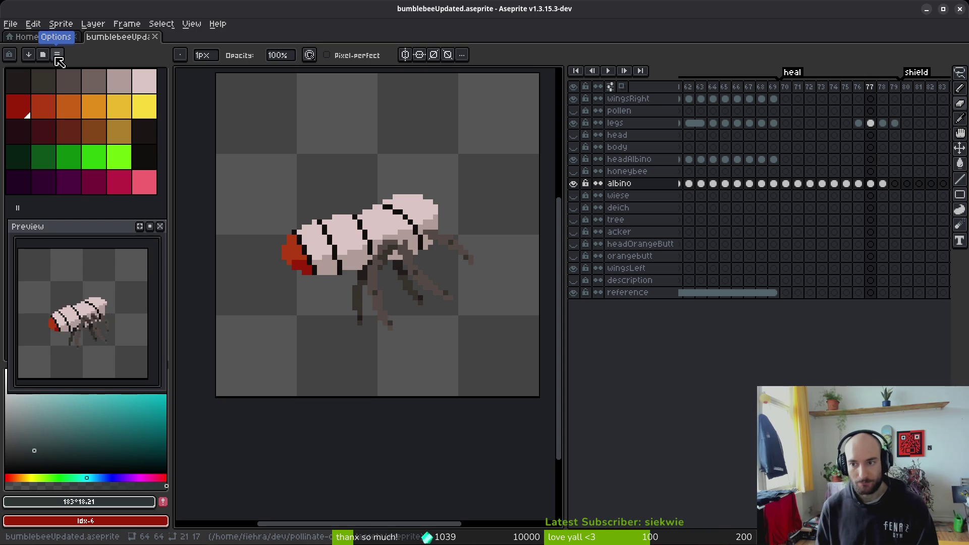
- Copy the frame 78 albino cel into frame 79 and preview the last heal frames
{"action": "key", "text": "Right"}
{"action": "key", "text": "Right"}
{"action": "left_click", "coordinate": [882, 183]}
{"action": "left_click_drag", "start_coordinate": [890, 189], "coordinate": [895, 186]}
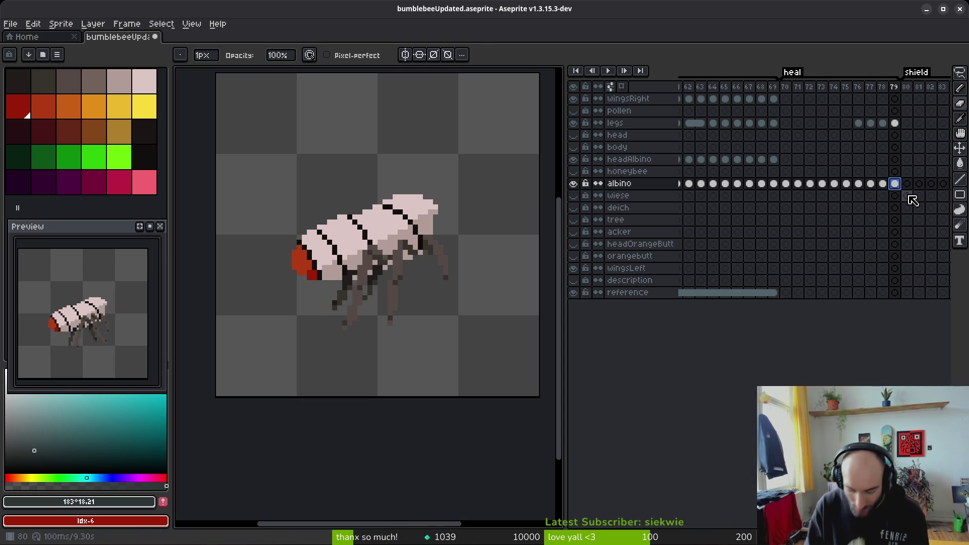
{"action": "key", "text": "Return"}
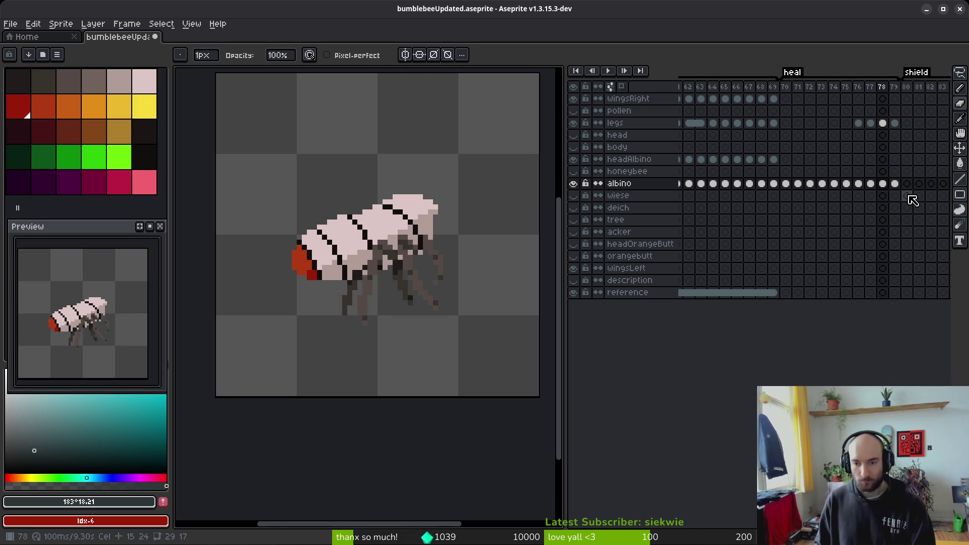
{"action": "key", "text": "Return"}
{"action": "key", "text": "Right"}
{"action": "key", "text": "Left"}
{"action": "key", "text": "Left"}
{"action": "key", "text": "Left"}
{"action": "key", "text": "Left"}
{"action": "key", "text": "Left"}
{"action": "key", "text": "Left"}
{"action": "key", "text": "Right"}
{"action": "key", "text": "Right"}
{"action": "key", "text": "Left"}
{"action": "key", "text": "Left"}
{"action": "key", "text": "Left"}
{"action": "key", "text": "Left"}
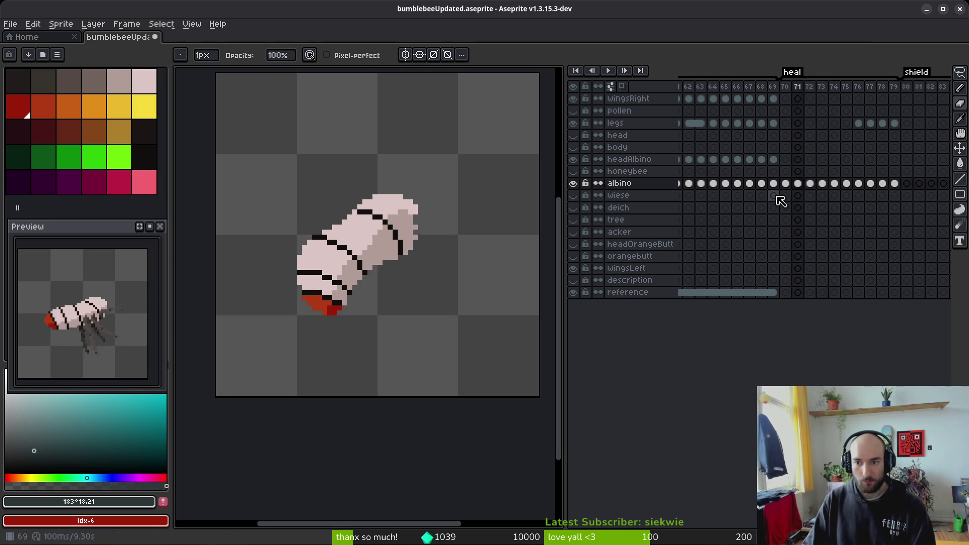
{"action": "key", "text": "Left"}
{"action": "key", "text": "Left"}
{"action": "scroll", "coordinate": [847, 188], "scroll_direction": "left", "scroll_amount": 4}
{"action": "scroll", "coordinate": [817, 141], "scroll_direction": "left", "scroll_amount": 3}
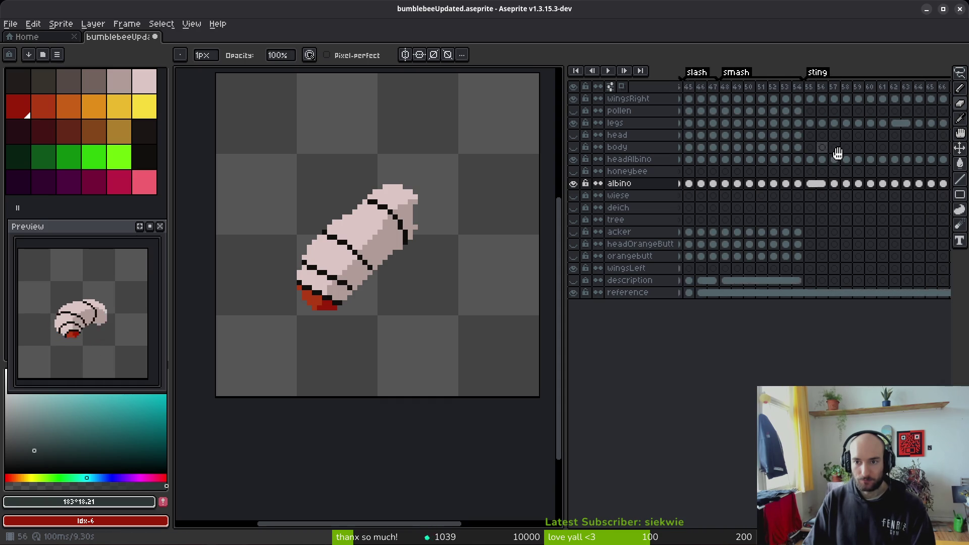
- Step from the frame 70 legs cel through heal frames 70–76, then select frames 70–79
{"action": "scroll", "coordinate": [787, 137], "scroll_direction": "left", "scroll_amount": 3}
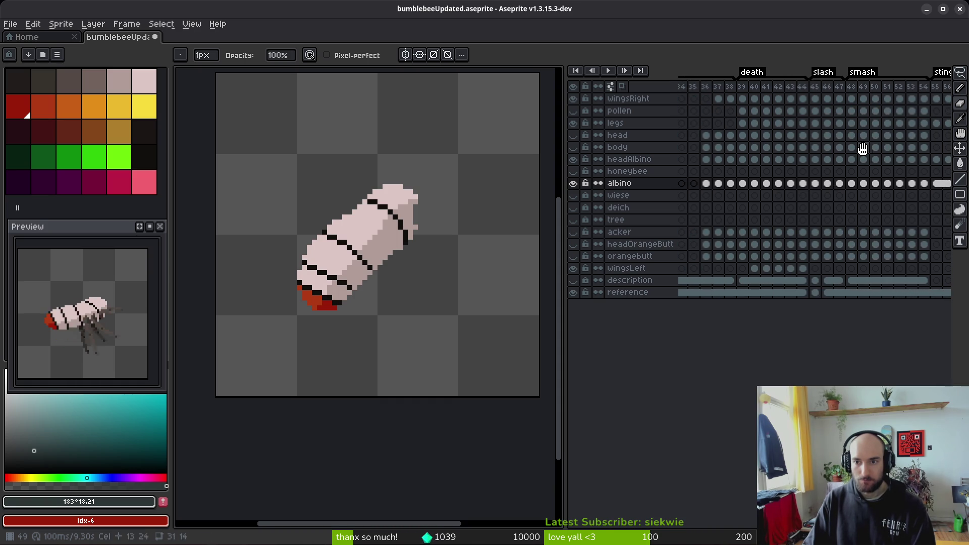
{"action": "left_click_drag", "start_coordinate": [745, 126], "coordinate": [805, 123]}
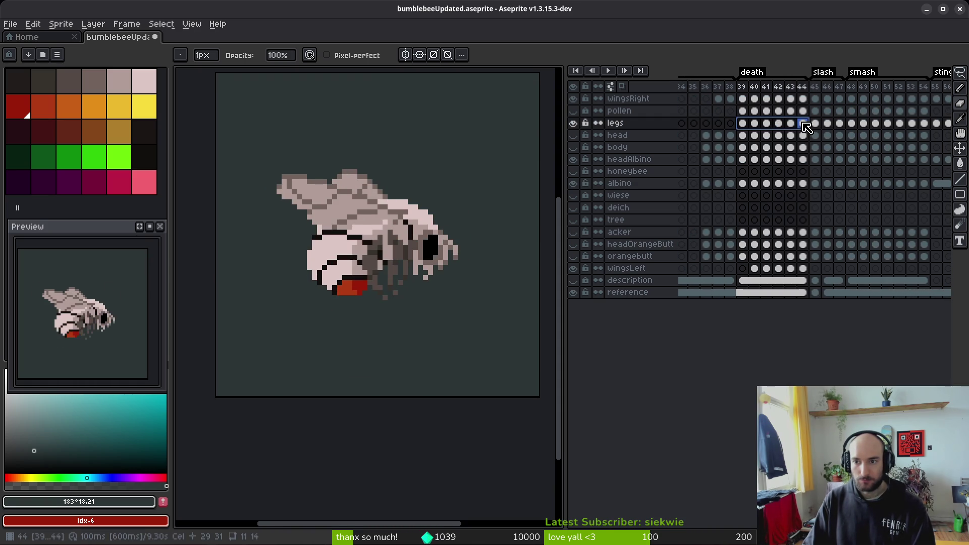
{"action": "scroll", "coordinate": [838, 196], "scroll_direction": "right", "scroll_amount": 6}
{"action": "scroll", "coordinate": [847, 205], "scroll_direction": "right", "scroll_amount": 2}
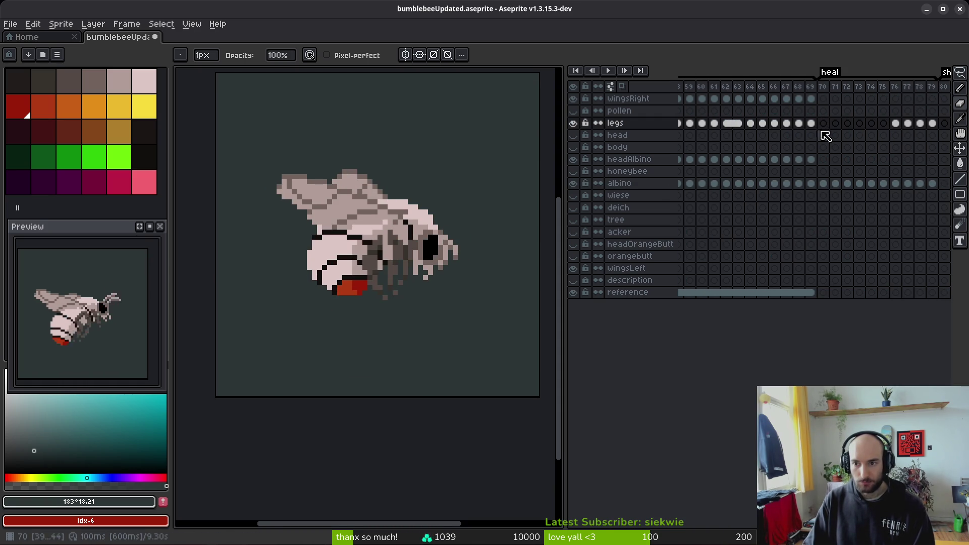
{"action": "left_click", "coordinate": [822, 123]}
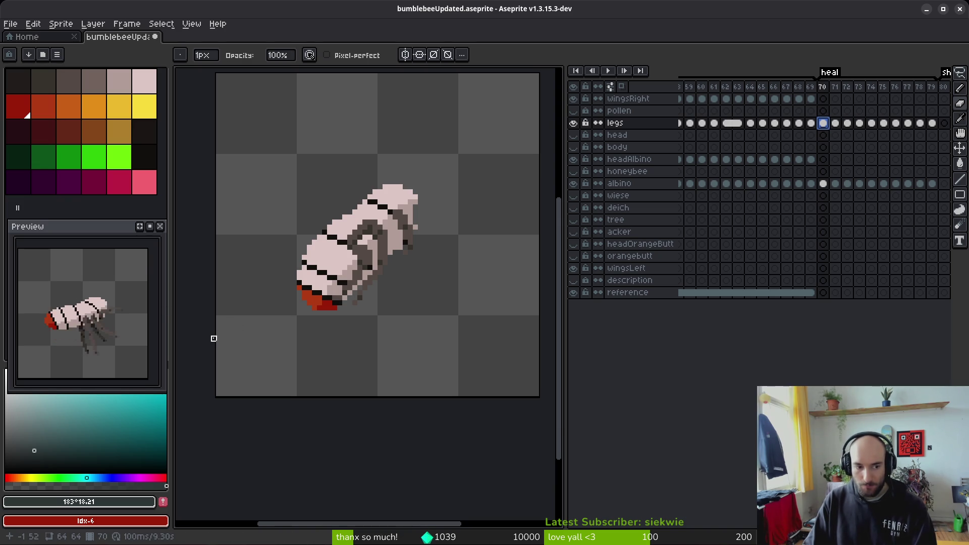
{"action": "scroll", "coordinate": [745, 288], "scroll_direction": "right", "scroll_amount": 1}
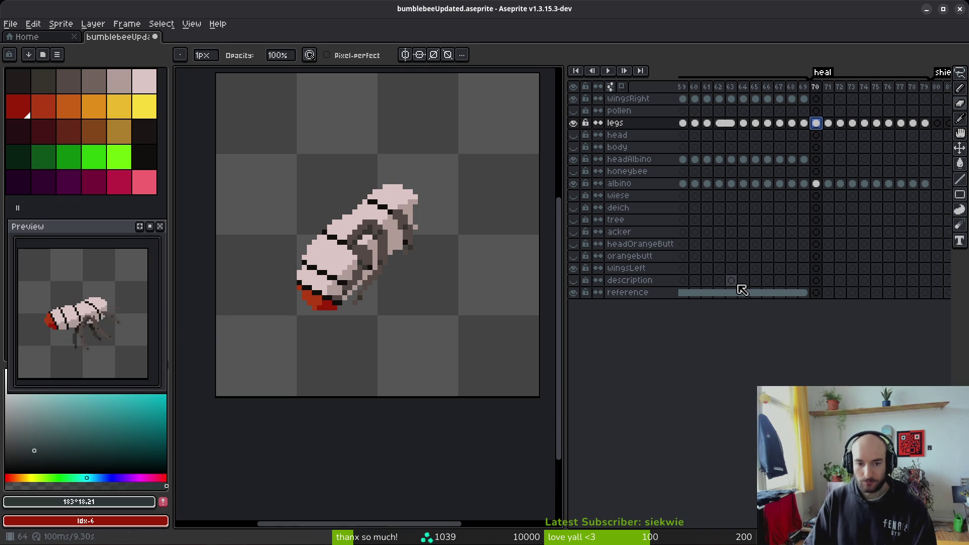
{"action": "key", "text": "Right"}
{"action": "key", "text": "Right"}
{"action": "key", "text": "Right"}
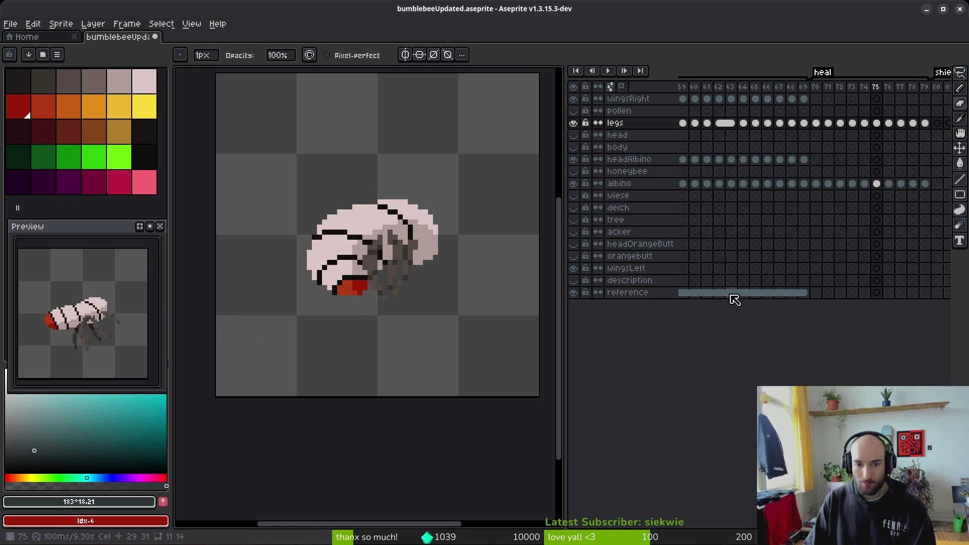
{"action": "key", "text": "Right"}
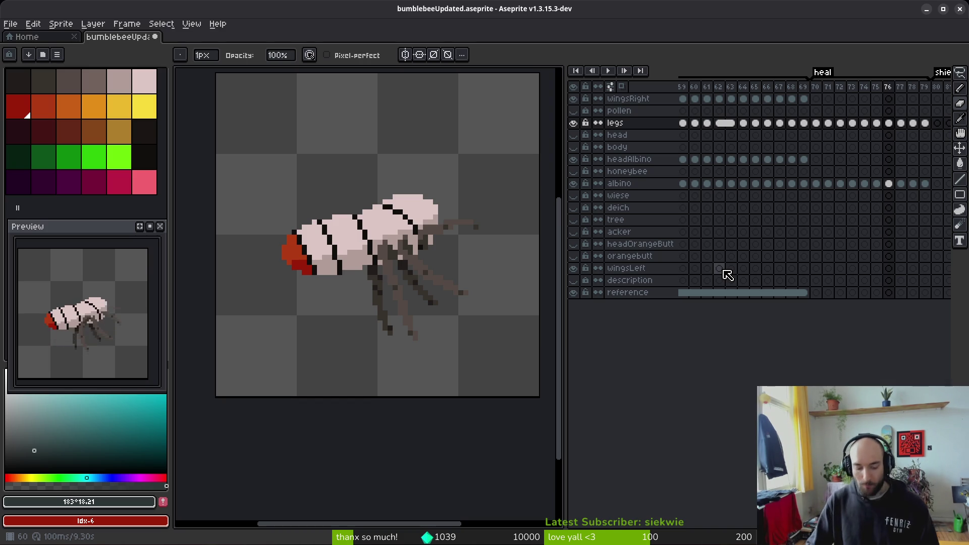
{"action": "scroll", "coordinate": [824, 195], "scroll_direction": "right", "scroll_amount": 3}
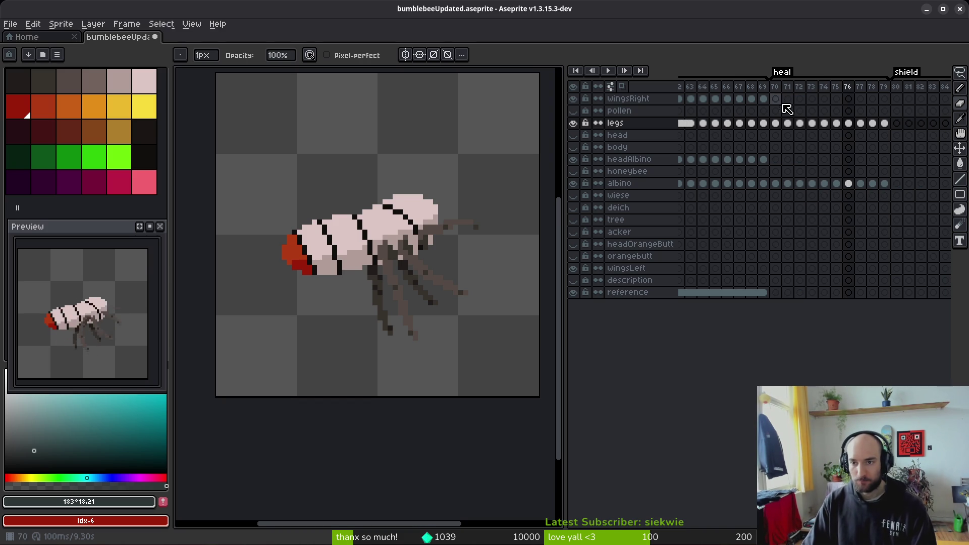
{"action": "left_click_drag", "start_coordinate": [780, 96], "coordinate": [886, 100]}
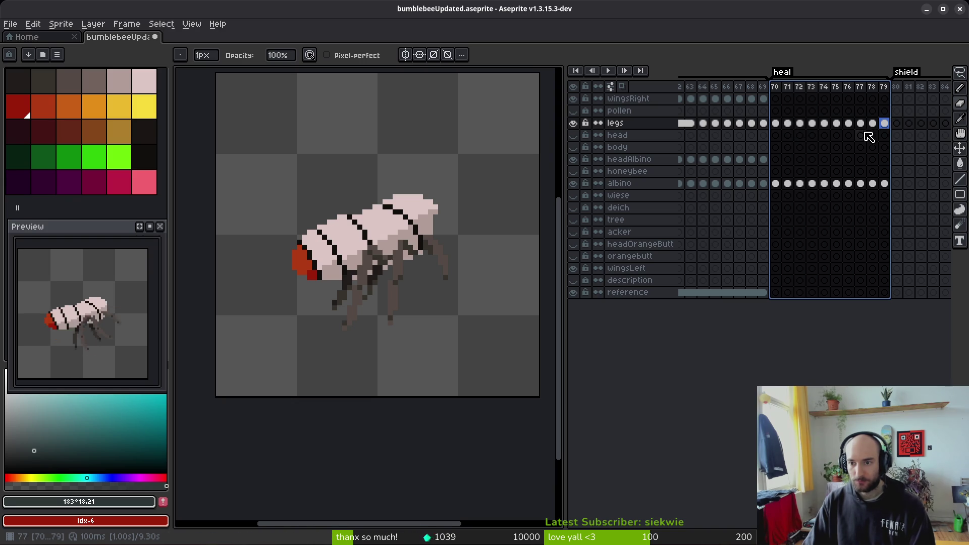
- Select the legs cel at frame 72 and step through heal frames 73–75
{"action": "left_click", "coordinate": [800, 123]}
{"action": "scroll", "coordinate": [802, 143], "scroll_direction": "right", "scroll_amount": 3}
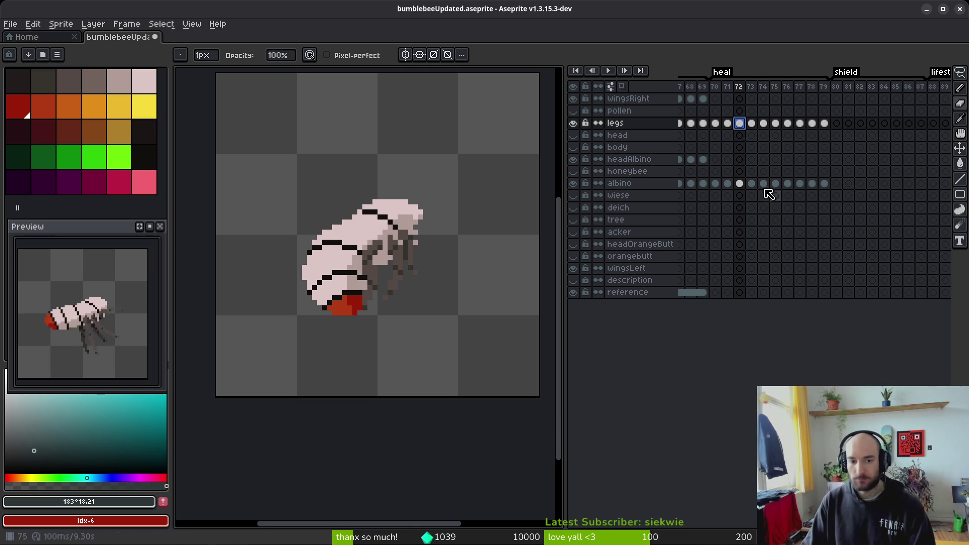
{"action": "key", "text": "Right"}
{"action": "key", "text": "Right"}
{"action": "key", "text": "Right"}
{"action": "key", "text": "Right"}
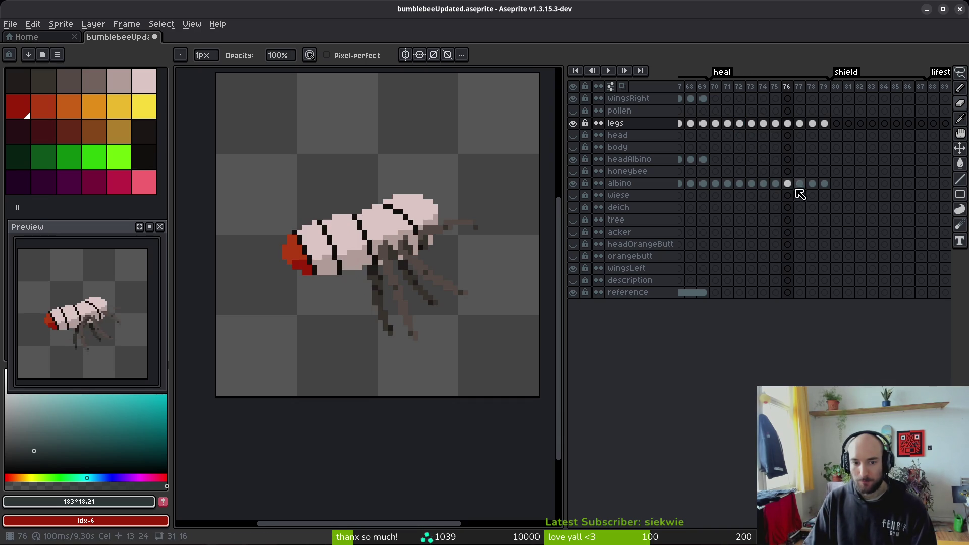
{"action": "key", "text": "Left"}
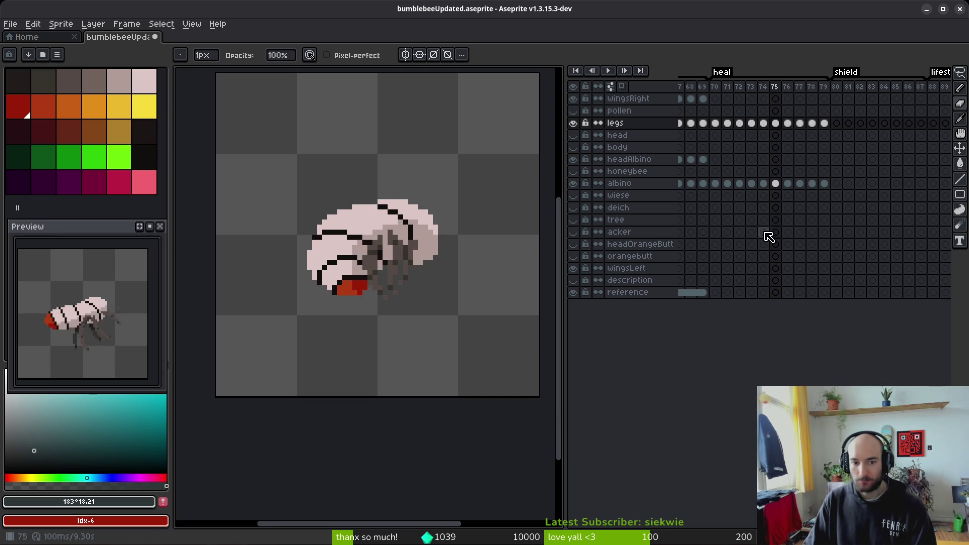
{"action": "key", "text": "i"}
{"action": "key", "text": "b"}
- Extend the body and leg cels through heal frame 79, then scroll back toward the sting frames
{"action": "scroll", "coordinate": [442, 266], "scroll_direction": "up", "scroll_amount": 2}
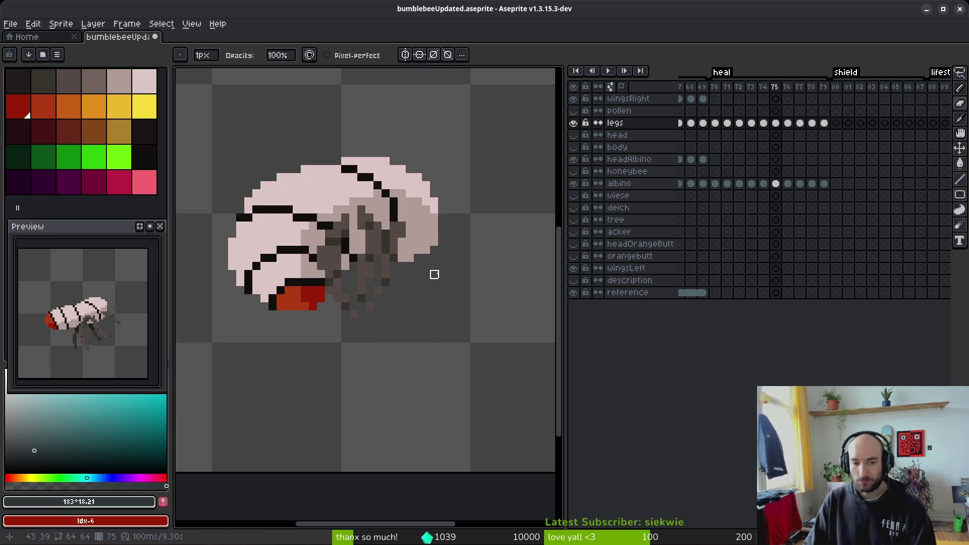
{"action": "key", "text": "Right"}
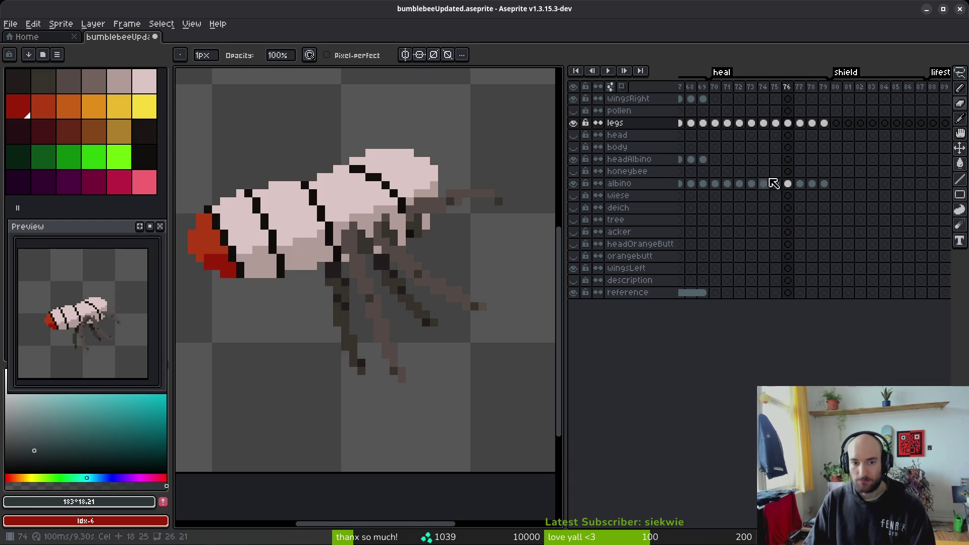
{"action": "key", "text": "Right"}
{"action": "key", "text": "Right"}
{"action": "key", "text": "Right"}
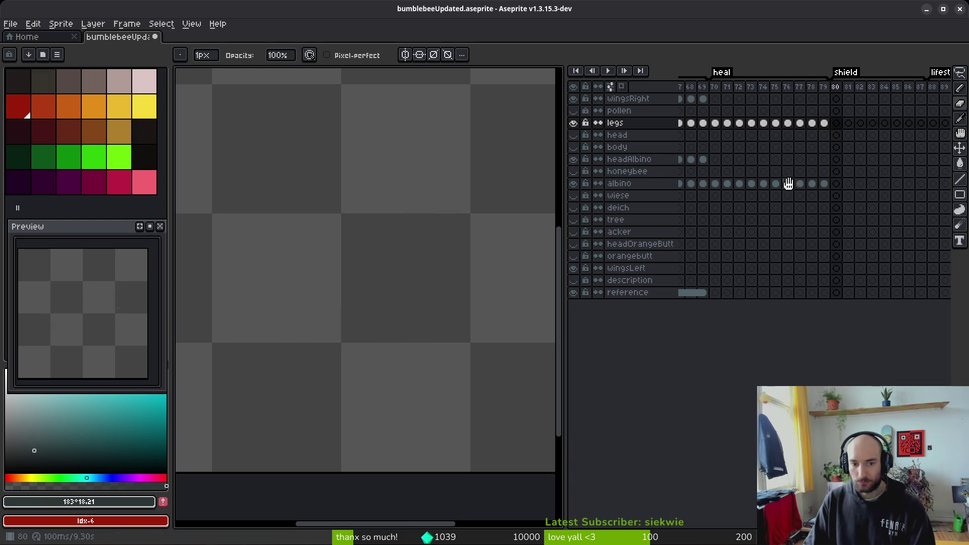
{"action": "key", "text": "Left"}
{"action": "key", "text": "Left"}
{"action": "key", "text": "Left"}
{"action": "left_click_drag", "start_coordinate": [746, 180], "coordinate": [836, 161]}
{"action": "left_click", "coordinate": [811, 123]}
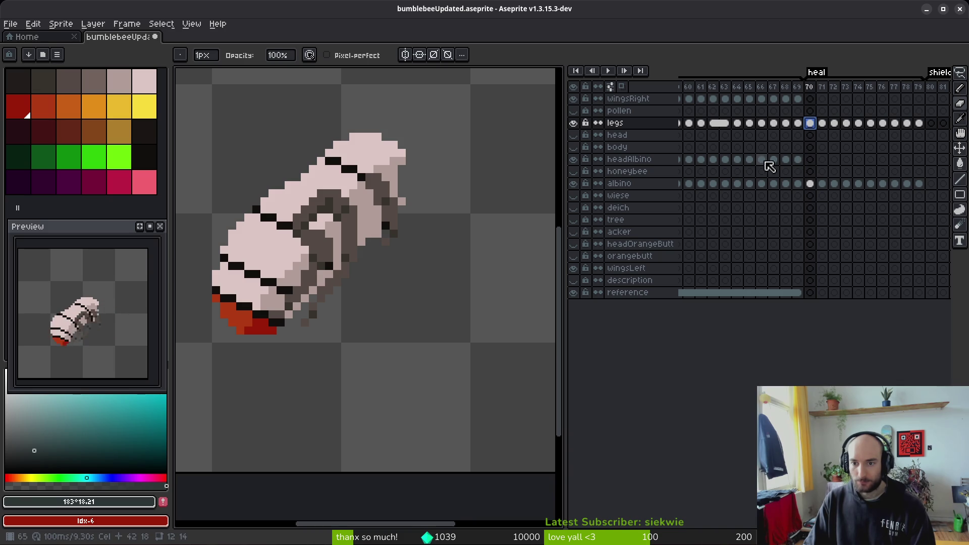
{"action": "scroll", "coordinate": [802, 179], "scroll_direction": "left", "scroll_amount": 5}
{"action": "scroll", "coordinate": [802, 179], "scroll_direction": "left", "scroll_amount": 3}
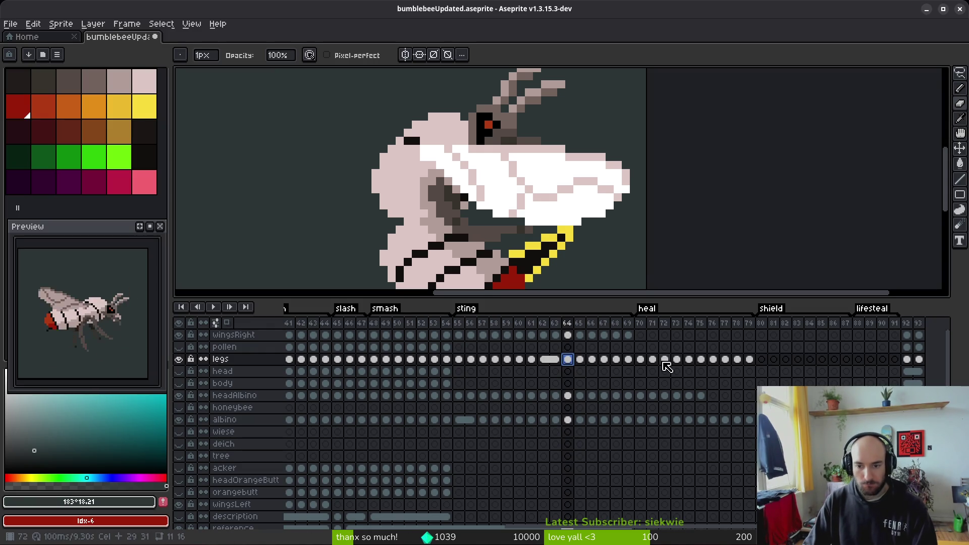
- Compare the legs, headAlbino and albino body cels between frames 57–63 and heal frames 76–77
{"action": "left_click", "coordinate": [713, 359]}
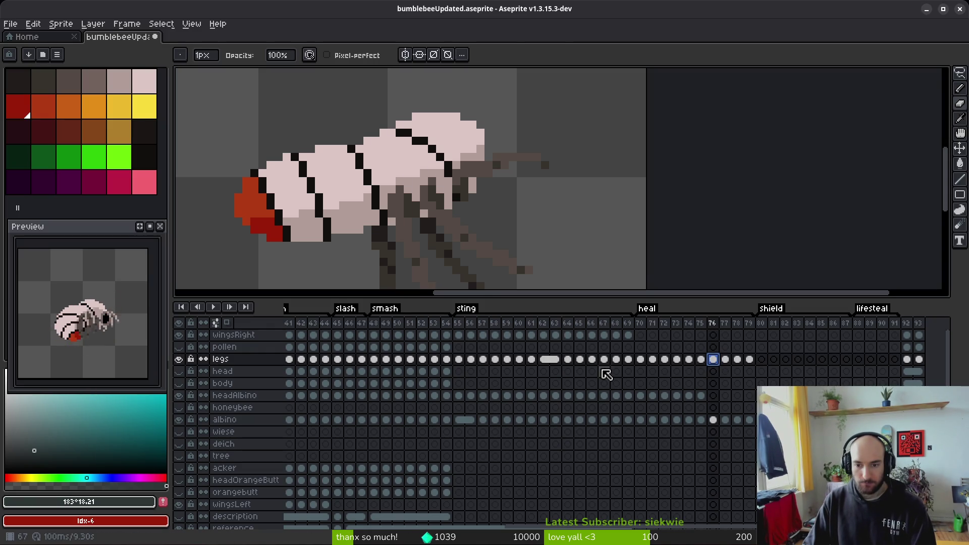
{"action": "left_click", "coordinate": [556, 360]}
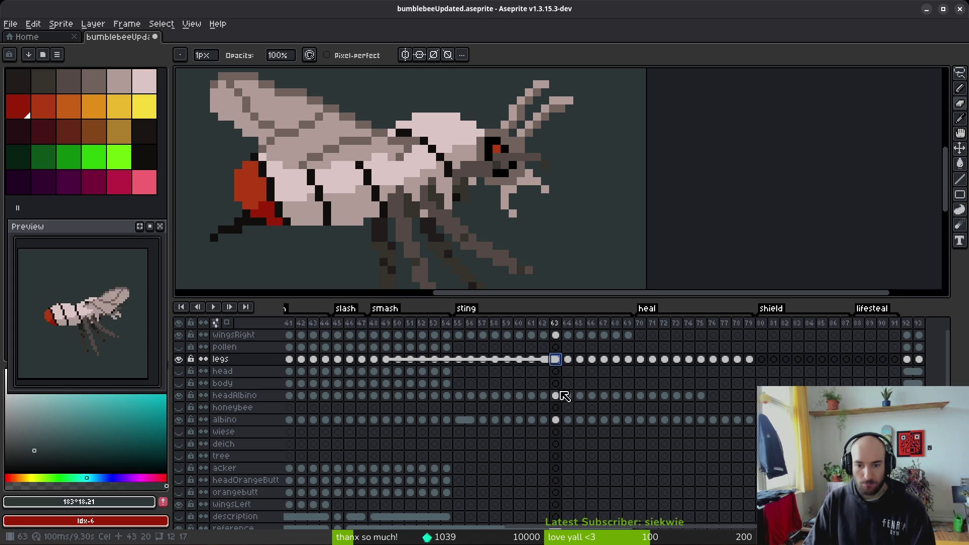
{"action": "left_click", "coordinate": [559, 397]}
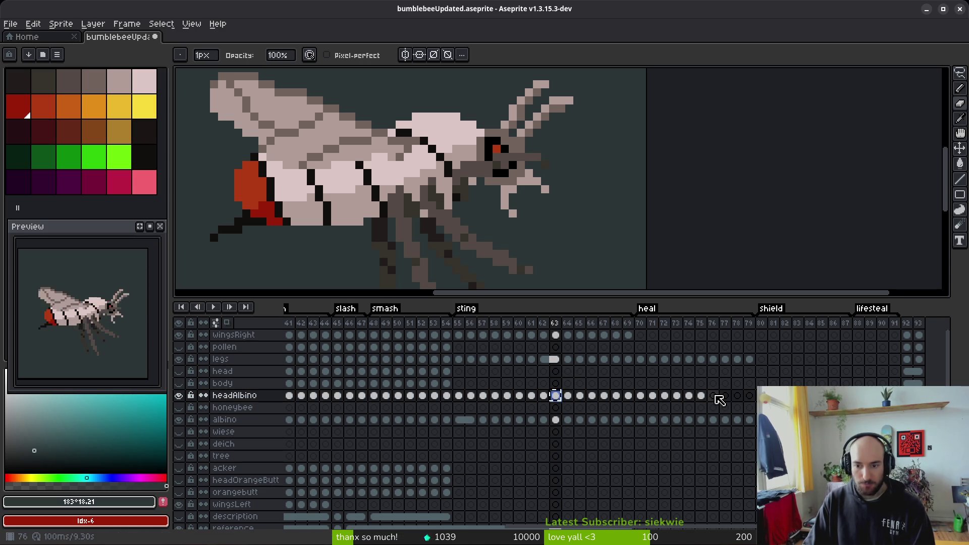
{"action": "left_click", "coordinate": [716, 396]}
{"action": "left_click", "coordinate": [543, 396]}
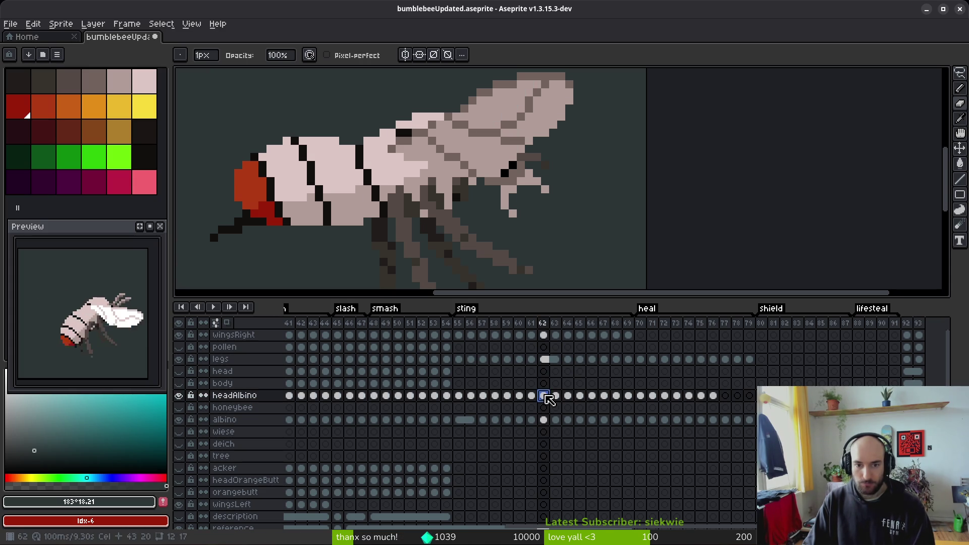
{"action": "left_click", "coordinate": [482, 396]}
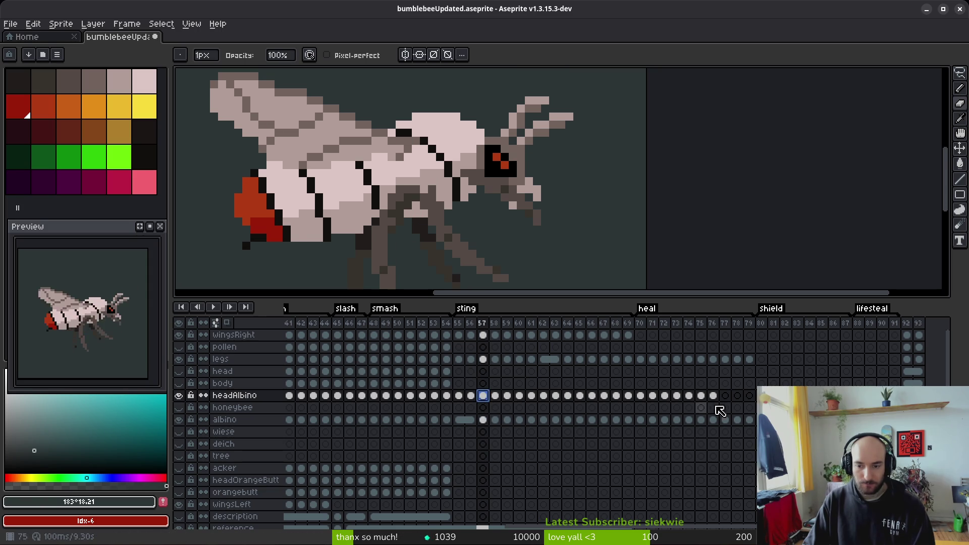
{"action": "left_click", "coordinate": [712, 419]}
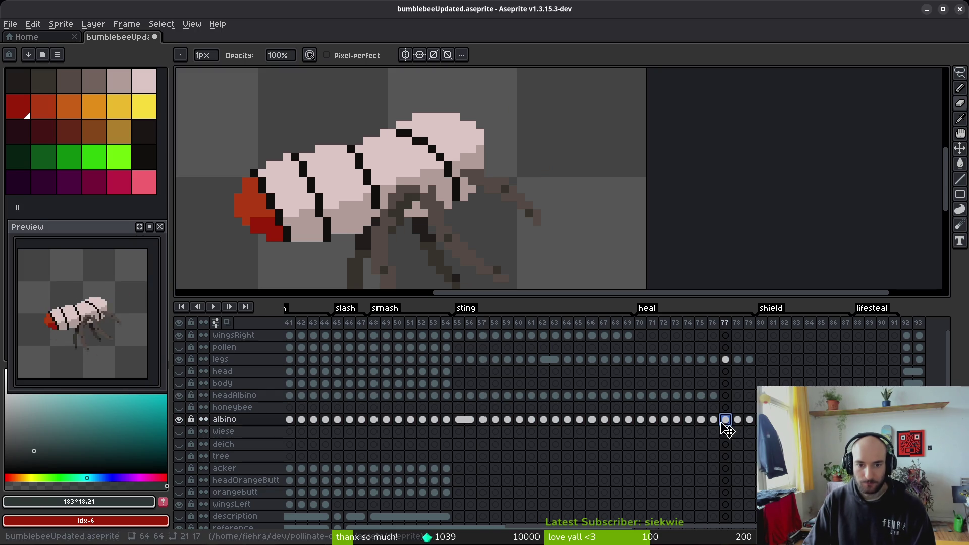
{"action": "left_click", "coordinate": [725, 421]}
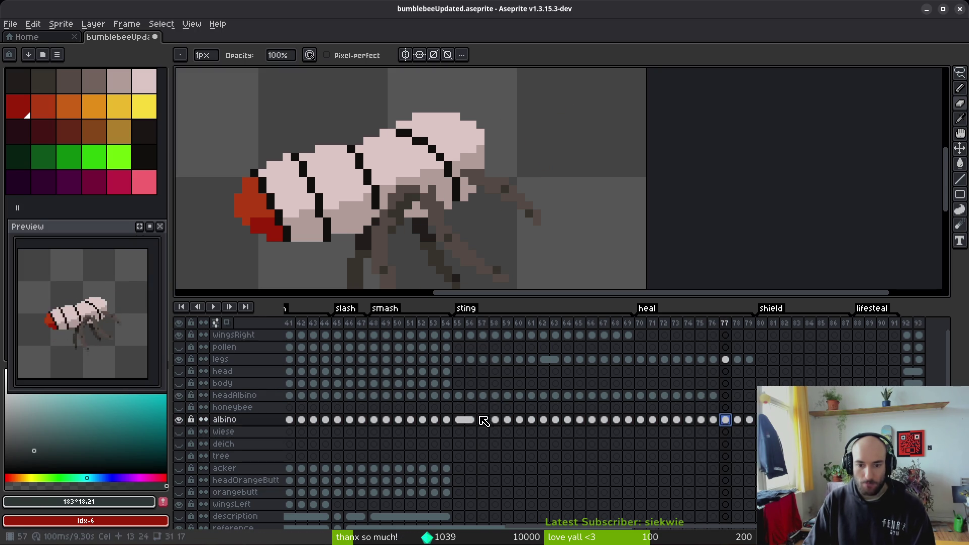
{"action": "left_click", "coordinate": [502, 420]}
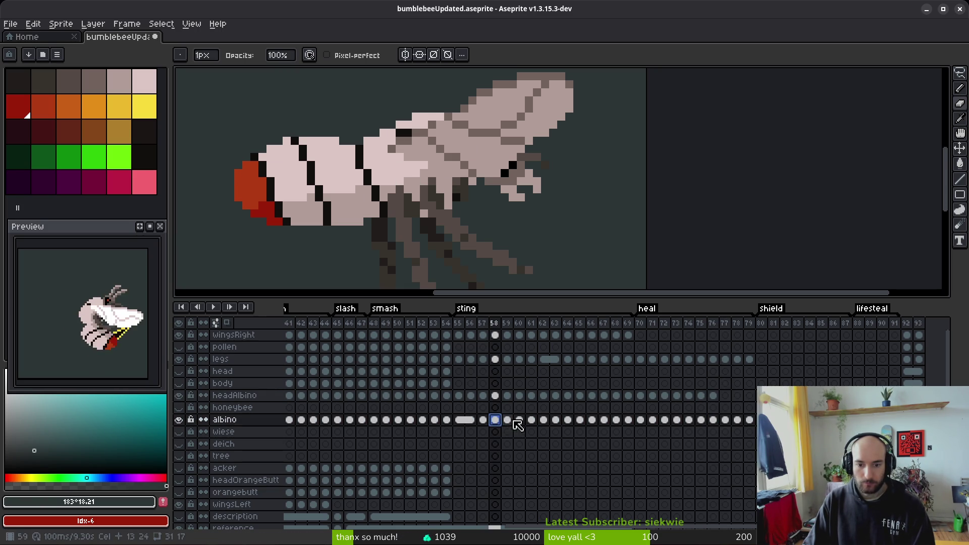
{"action": "left_click", "coordinate": [483, 421]}
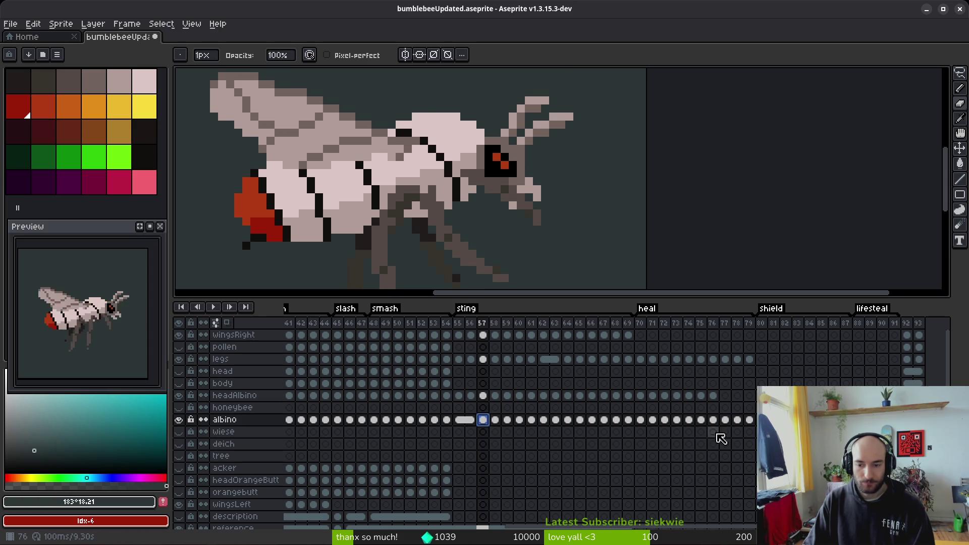
{"action": "left_click", "coordinate": [722, 423]}
{"action": "left_click", "coordinate": [488, 422]}
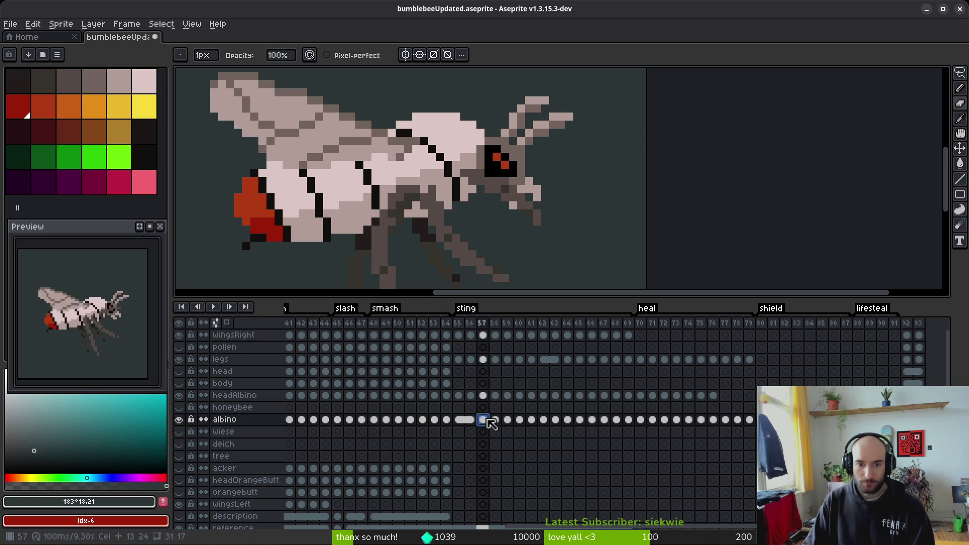
- Copy the headAlbino cel from frame 56 into the empty frame 78, then check frames 79 and 70
{"action": "left_click", "coordinate": [485, 396]}
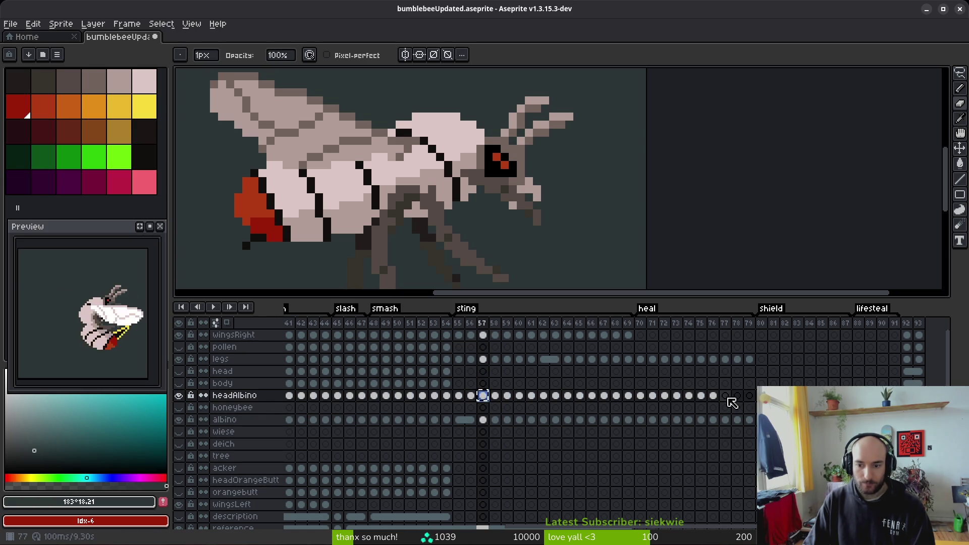
{"action": "left_click", "coordinate": [730, 398]}
{"action": "left_click", "coordinate": [471, 396]}
{"action": "key", "text": "ctrl+c"}
{"action": "left_click", "coordinate": [736, 396]}
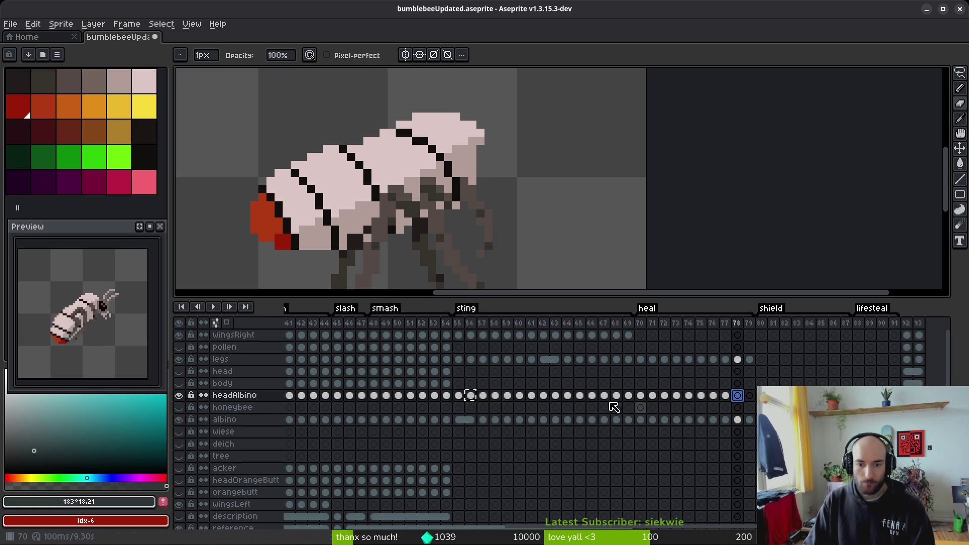
{"action": "key", "text": "ctrl+v"}
{"action": "left_click", "coordinate": [749, 396]}
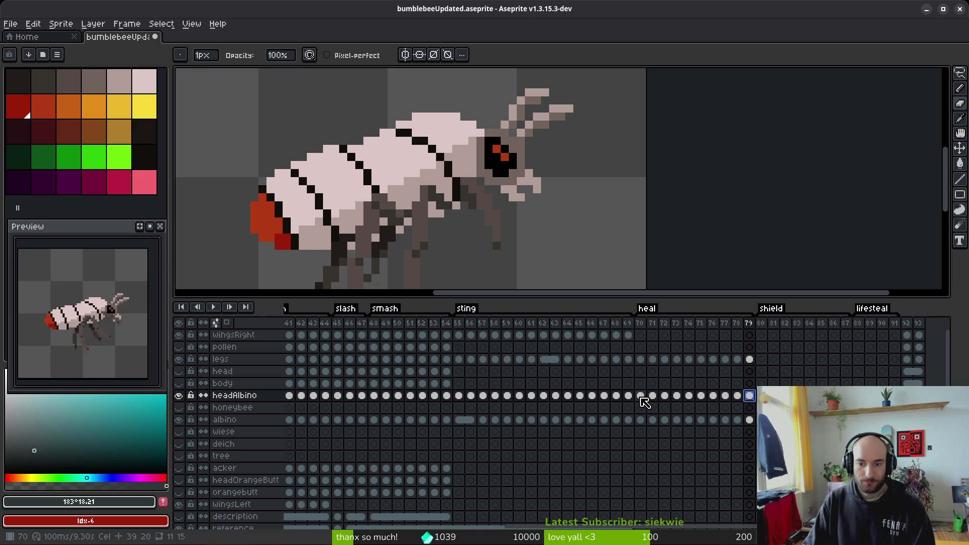
{"action": "left_click", "coordinate": [641, 397]}
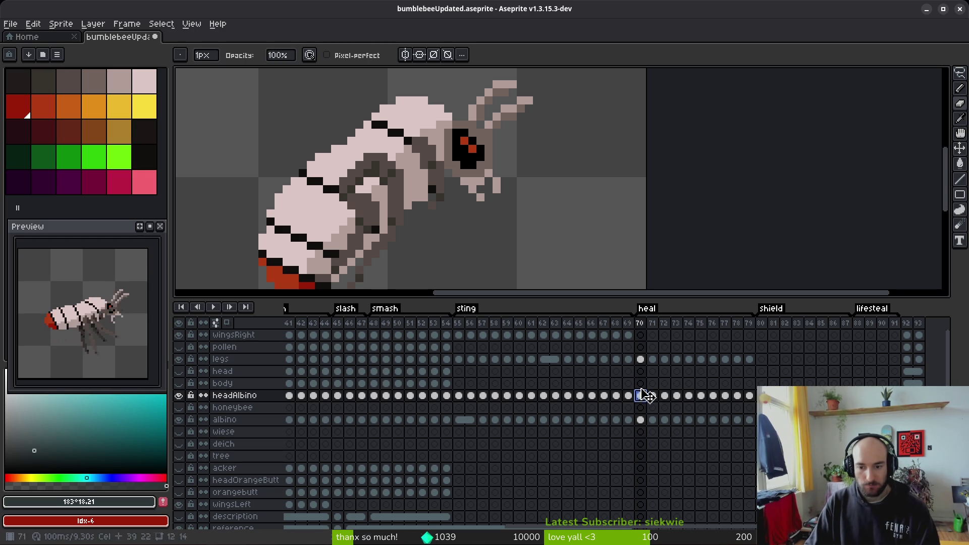
{"action": "scroll", "coordinate": [463, 133], "scroll_direction": "up", "scroll_amount": 2}
- Sample eye red #af3a13 and paint red eye pixels on heal frames 71–73
{"action": "left_click", "coordinate": [453, 119], "text": "alt"}
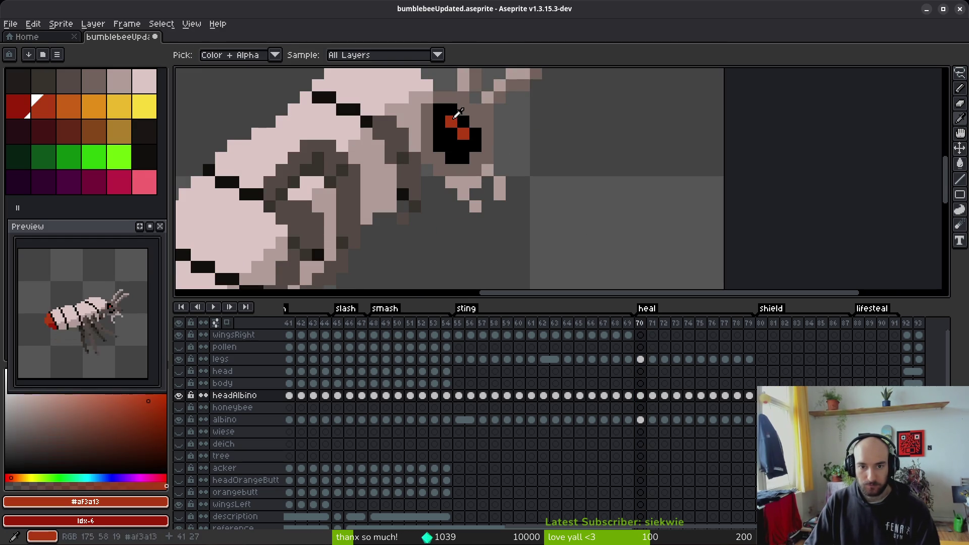
{"action": "key", "text": "Right"}
{"action": "scroll", "coordinate": [456, 142], "scroll_direction": "up", "scroll_amount": 2}
{"action": "left_click_drag", "start_coordinate": [434, 120], "coordinate": [457, 144]}
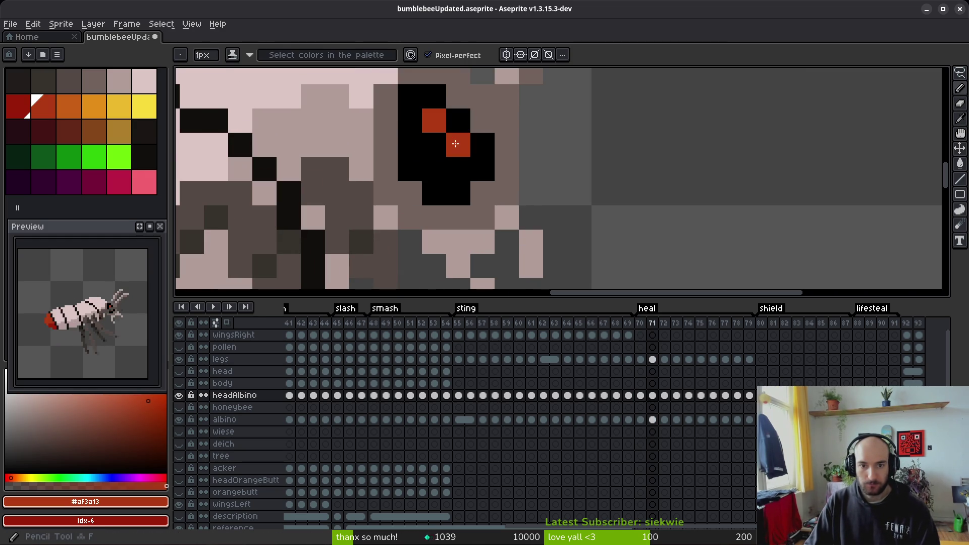
{"action": "key", "text": "Right"}
{"action": "left_click", "coordinate": [434, 168]}
{"action": "left_click", "coordinate": [458, 193]}
{"action": "scroll", "coordinate": [514, 246], "scroll_direction": "down", "scroll_amount": 3}
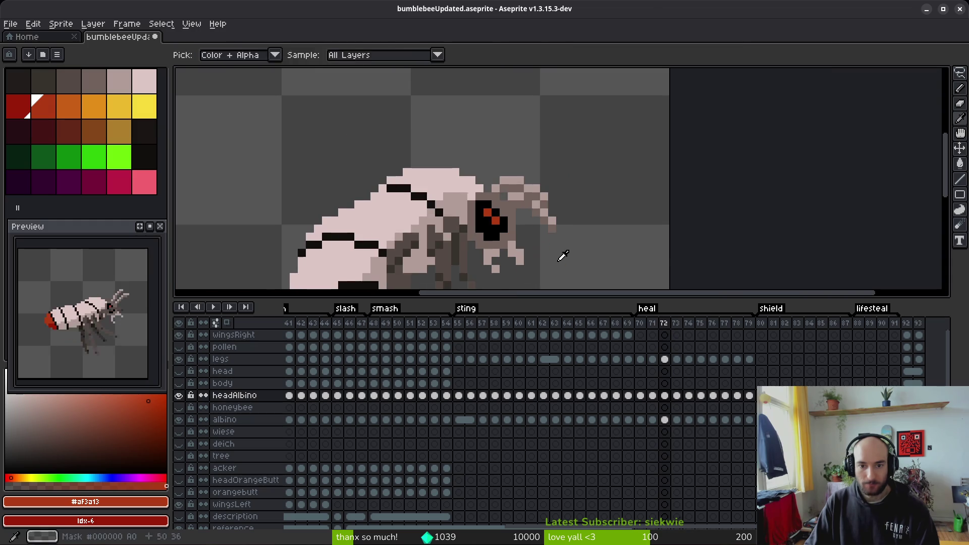
{"action": "key", "text": "Right"}
{"action": "left_click", "coordinate": [488, 228]}
{"action": "scroll", "coordinate": [488, 224], "scroll_direction": "up", "scroll_amount": 3}
{"action": "key", "text": "ctrl+z"}
{"action": "left_click", "coordinate": [517, 243]}
{"action": "left_click", "coordinate": [516, 260]}
{"action": "scroll", "coordinate": [594, 253], "scroll_direction": "down", "scroll_amount": 3}
{"action": "scroll", "coordinate": [594, 253], "scroll_direction": "up", "scroll_amount": 1}
- Make the red eye mark two pixels tall on frames 74 and 75
{"action": "key", "text": "Left"}
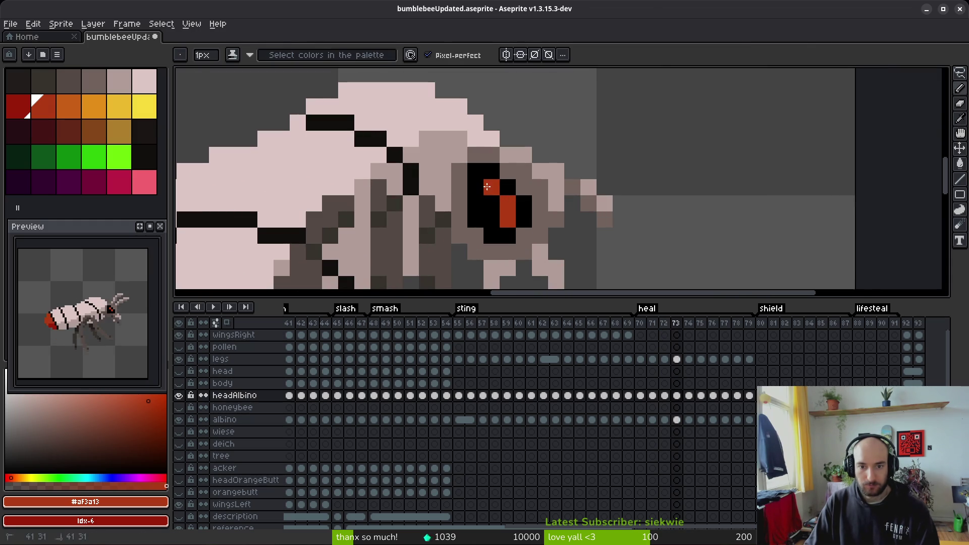
{"action": "scroll", "coordinate": [600, 260], "scroll_direction": "down", "scroll_amount": 2}
{"action": "key", "text": "alt"}
{"action": "key", "text": "Right"}
{"action": "key", "text": "Right"}
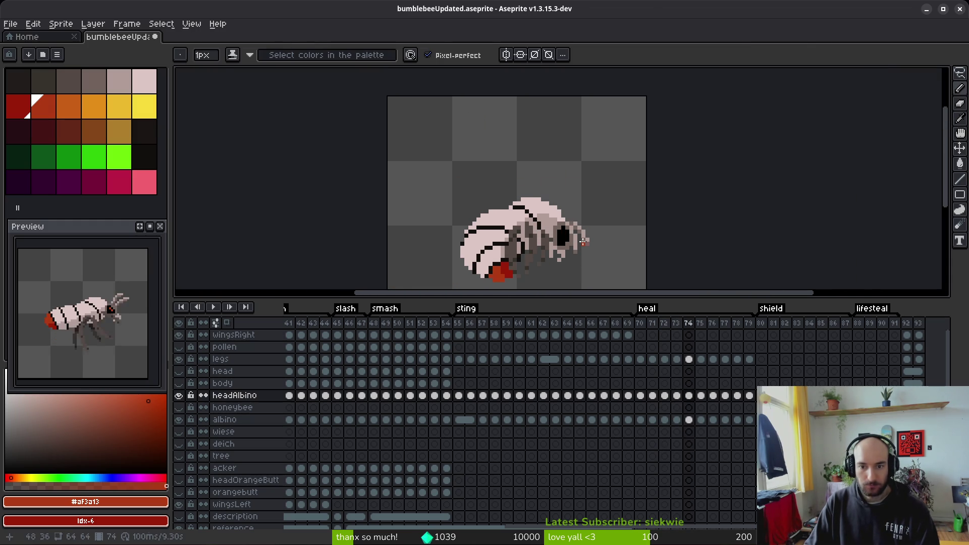
{"action": "scroll", "coordinate": [528, 221], "scroll_direction": "up", "scroll_amount": 2}
{"action": "left_click", "coordinate": [528, 229]}
{"action": "scroll", "coordinate": [596, 235], "scroll_direction": "down", "scroll_amount": 1}
{"action": "scroll", "coordinate": [564, 243], "scroll_direction": "up", "scroll_amount": 1}
{"action": "scroll", "coordinate": [558, 237], "scroll_direction": "down", "scroll_amount": 3}
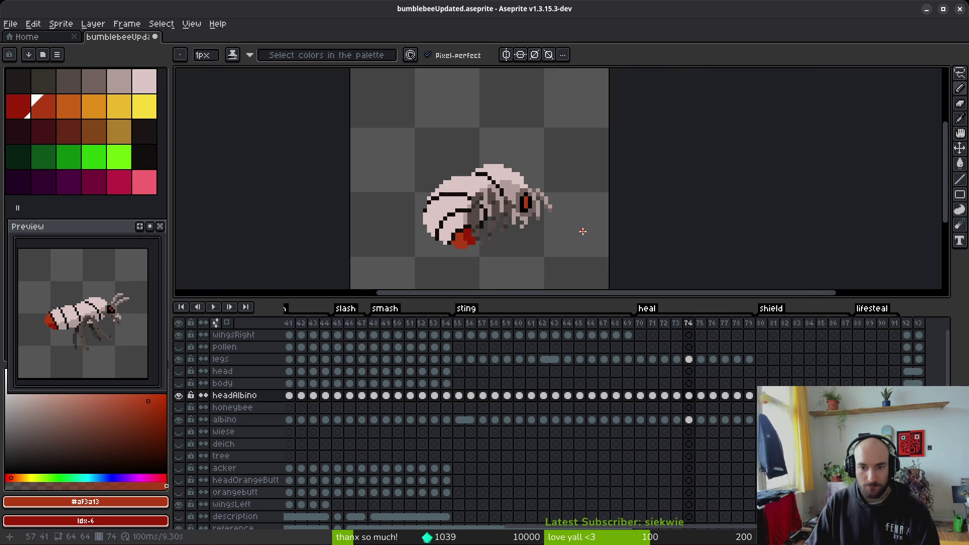
{"action": "key", "text": "Right"}
{"action": "scroll", "coordinate": [513, 195], "scroll_direction": "up", "scroll_amount": 3}
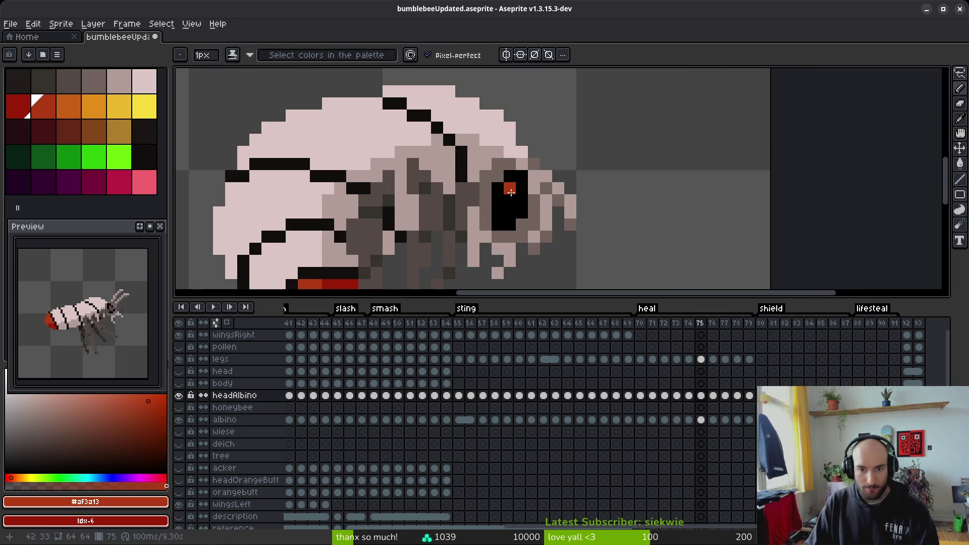
{"action": "left_click", "coordinate": [510, 201]}
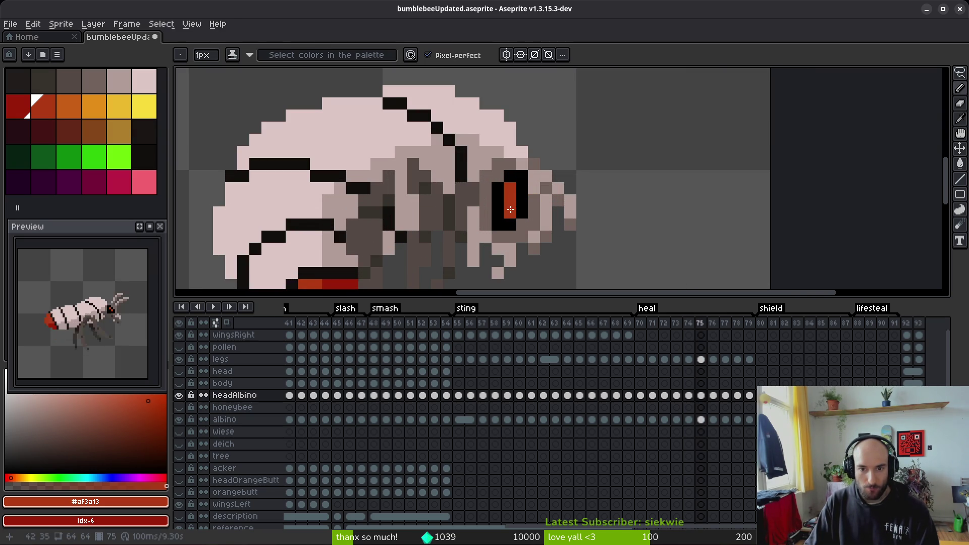
- Sample black from the eye and tidy the antenna on frame 75, removing the stray dark pixel
{"action": "key", "text": "Right"}
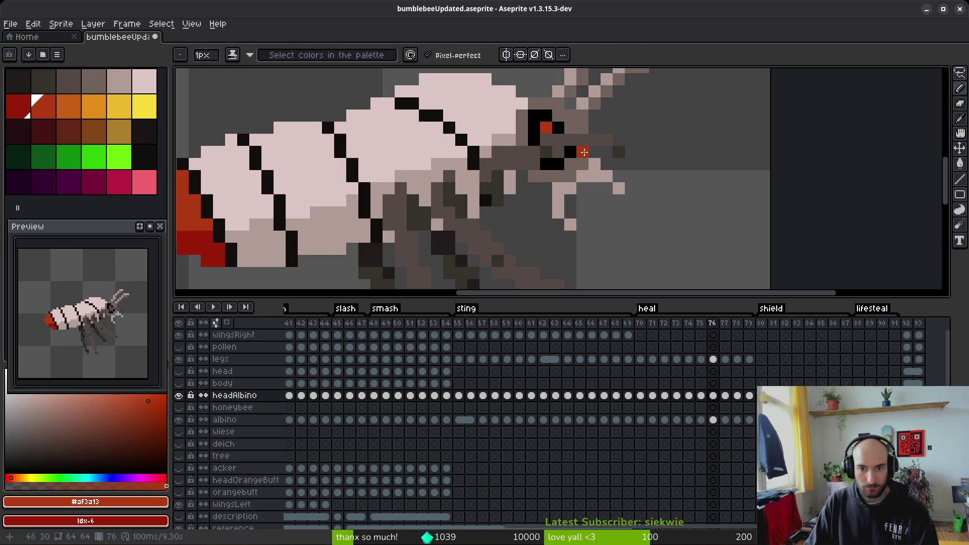
{"action": "key", "text": "i"}
{"action": "key", "text": "Left"}
{"action": "key", "text": "Left"}
{"action": "key", "text": "Left"}
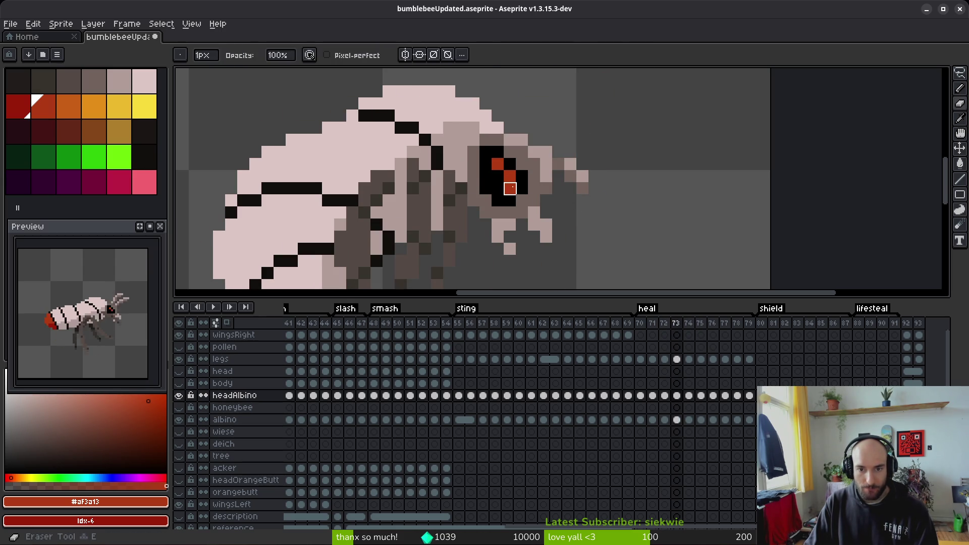
{"action": "left_click", "coordinate": [512, 190], "text": "alt"}
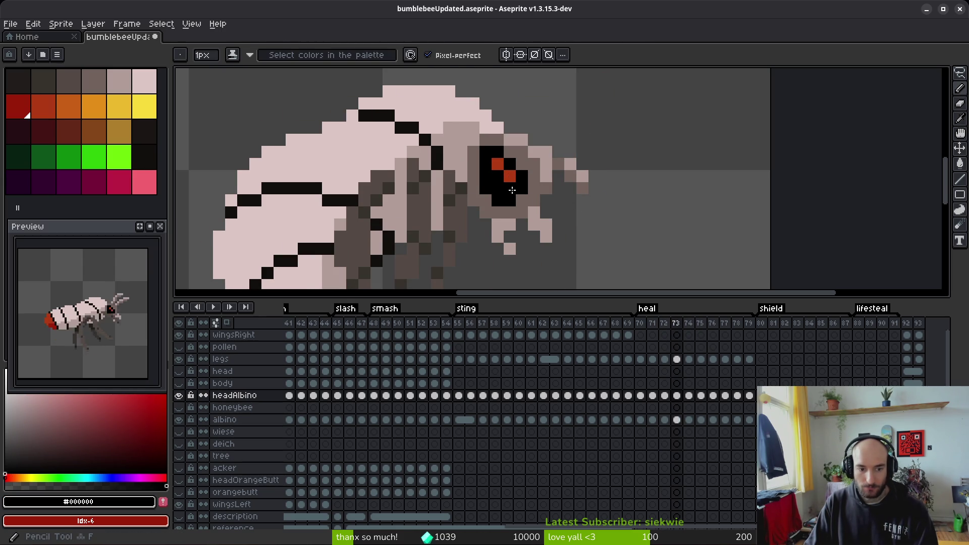
{"action": "key", "text": "Right"}
{"action": "key", "text": "Right"}
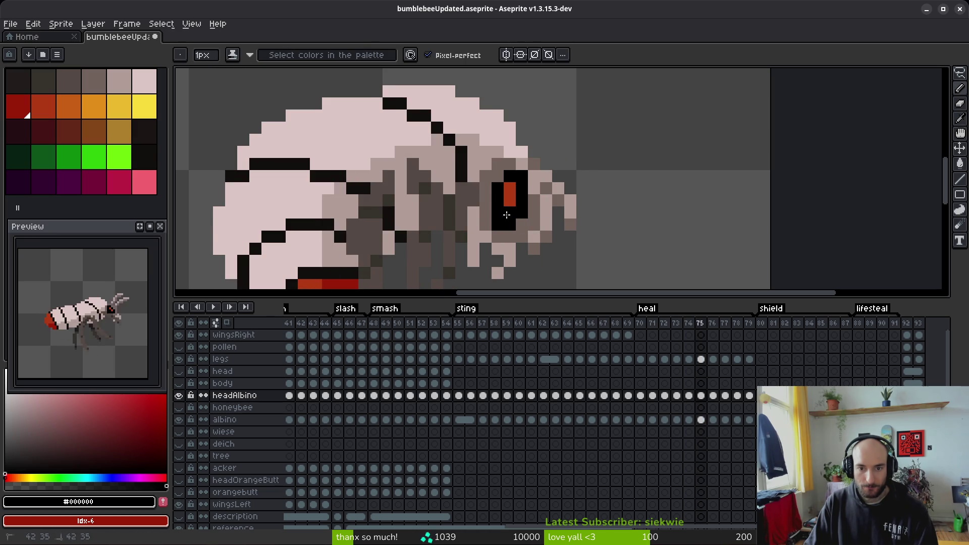
{"action": "key", "text": "Right"}
{"action": "key", "text": "Left"}
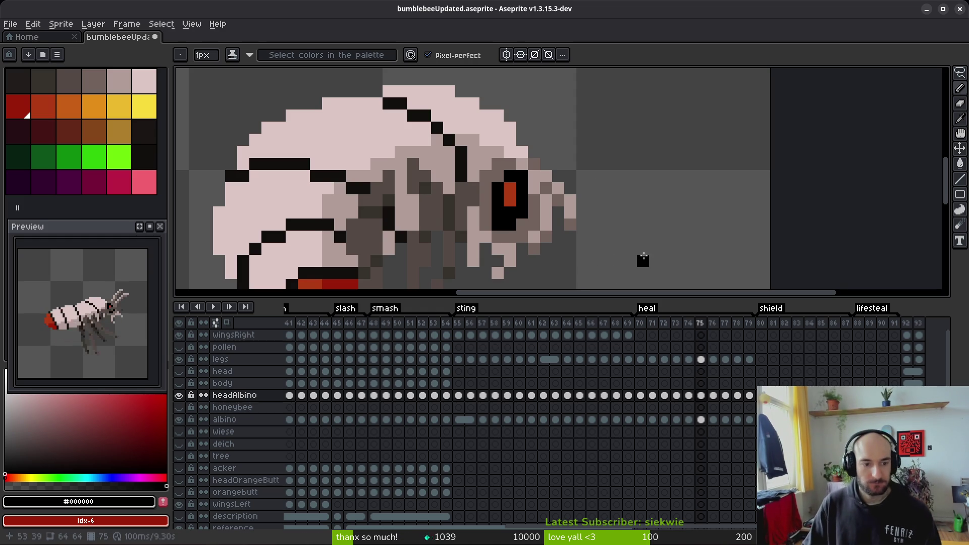
{"action": "scroll", "coordinate": [538, 222], "scroll_direction": "down", "scroll_amount": 1}
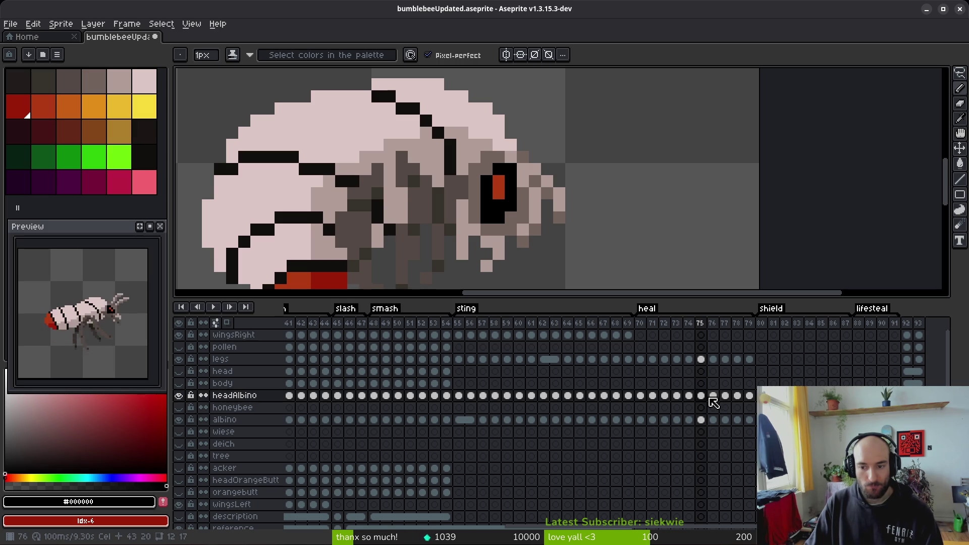
{"action": "left_click", "coordinate": [712, 396]}
- Compare the albino bee's head across heal frames 76, 77 and 78
{"action": "key", "text": "alt"}
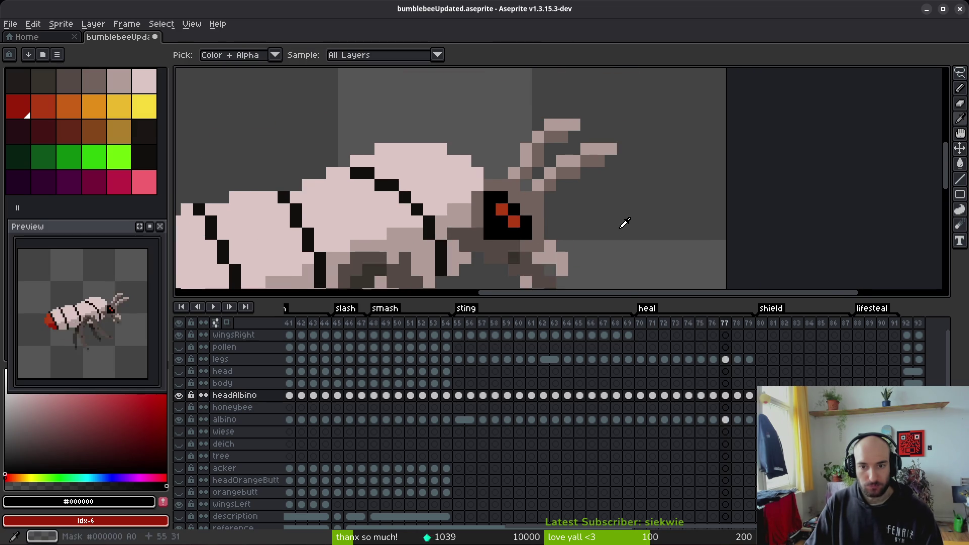
{"action": "key", "text": "period"}
{"action": "key", "text": "period"}
{"action": "scroll", "coordinate": [562, 183], "scroll_direction": "down", "scroll_amount": 5}
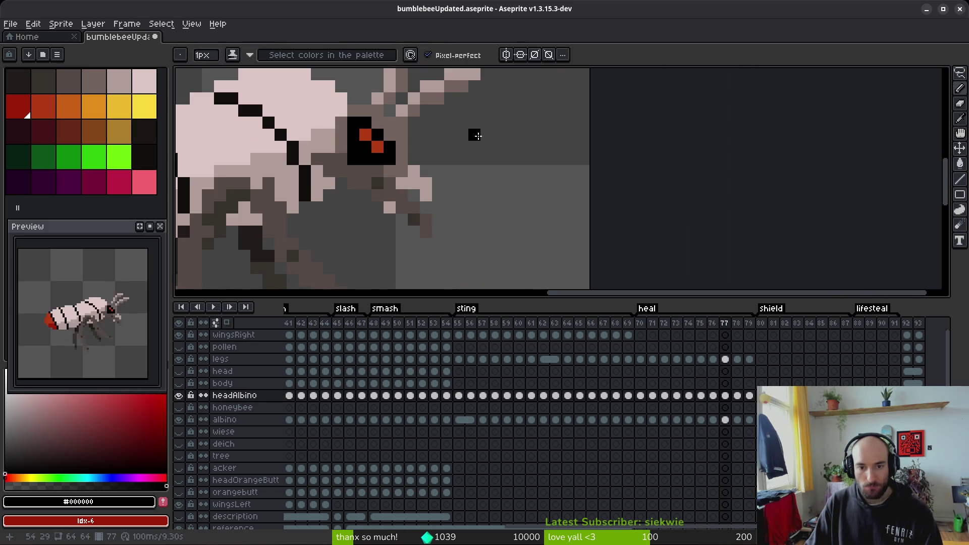
{"action": "scroll", "coordinate": [471, 159], "scroll_direction": "down", "scroll_amount": 2}
{"action": "key", "text": "comma"}
{"action": "key", "text": "comma"}
{"action": "scroll", "coordinate": [485, 207], "scroll_direction": "up", "scroll_amount": 2}
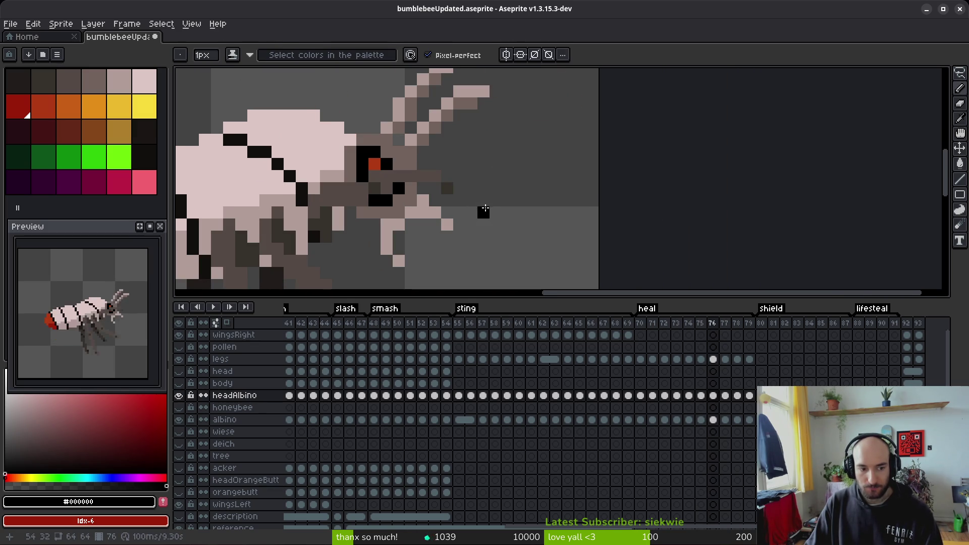
{"action": "scroll", "coordinate": [488, 208], "scroll_direction": "down", "scroll_amount": 3}
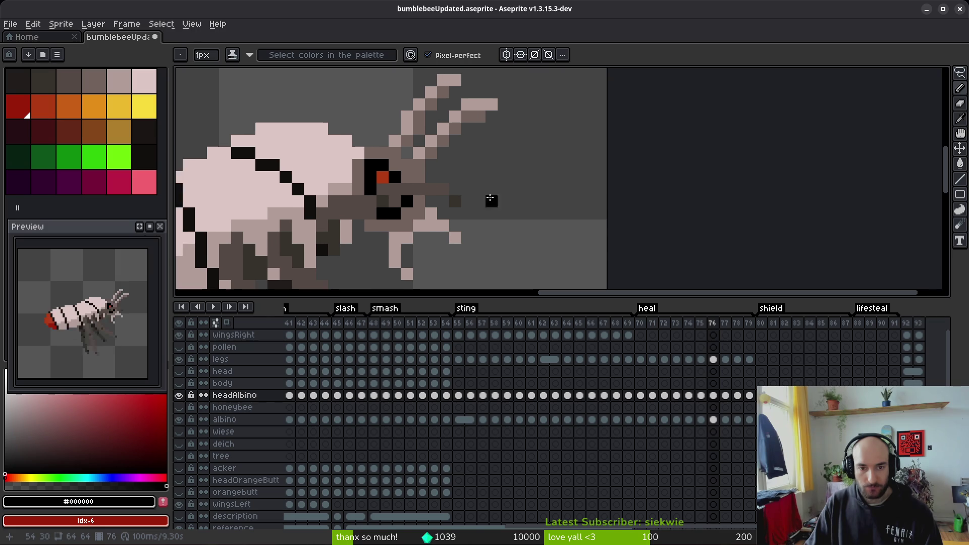
{"action": "key", "text": "alt"}
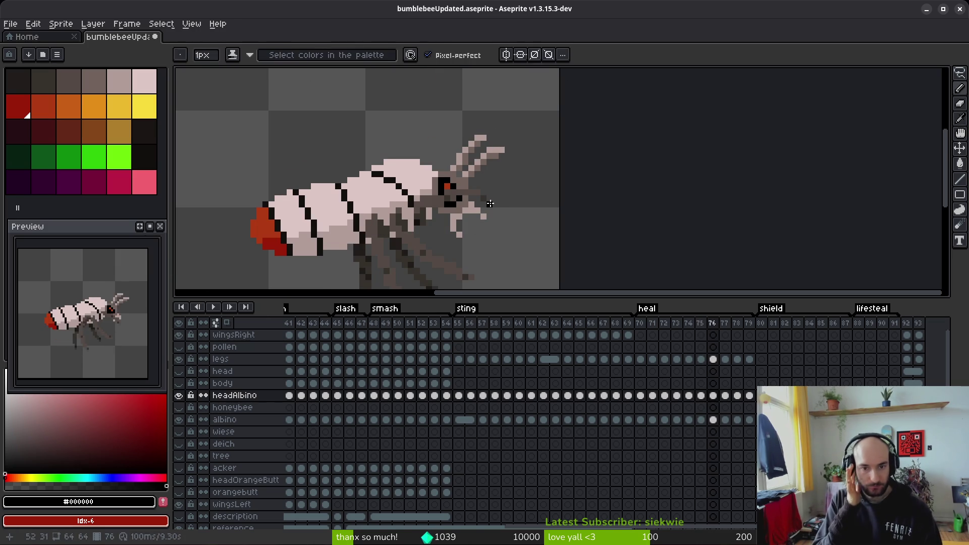
{"action": "key", "text": "alt"}
{"action": "scroll", "coordinate": [495, 202], "scroll_direction": "up", "scroll_amount": 3}
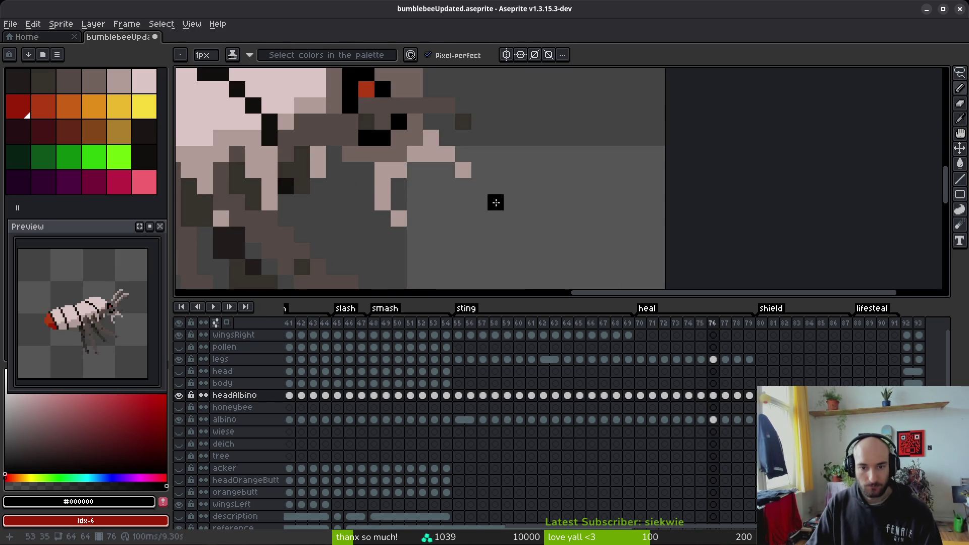
{"action": "key", "text": "alt"}
{"action": "key", "text": "period"}
{"action": "key", "text": "comma"}
{"action": "key", "text": "period"}
{"action": "key", "text": "comma"}
- On frame 77, lasso the pixels below the eye and shift them right and up
{"action": "key", "text": "shift+w"}
{"action": "mouse_move", "coordinate": [446, 137]}
{"action": "left_mouse_down"}
{"action": "mouse_move", "coordinate": [346, 212]}
{"action": "mouse_move", "coordinate": [476, 151]}
{"action": "mouse_move", "coordinate": [444, 132]}
{"action": "left_mouse_up"}
{"action": "key", "text": "period"}
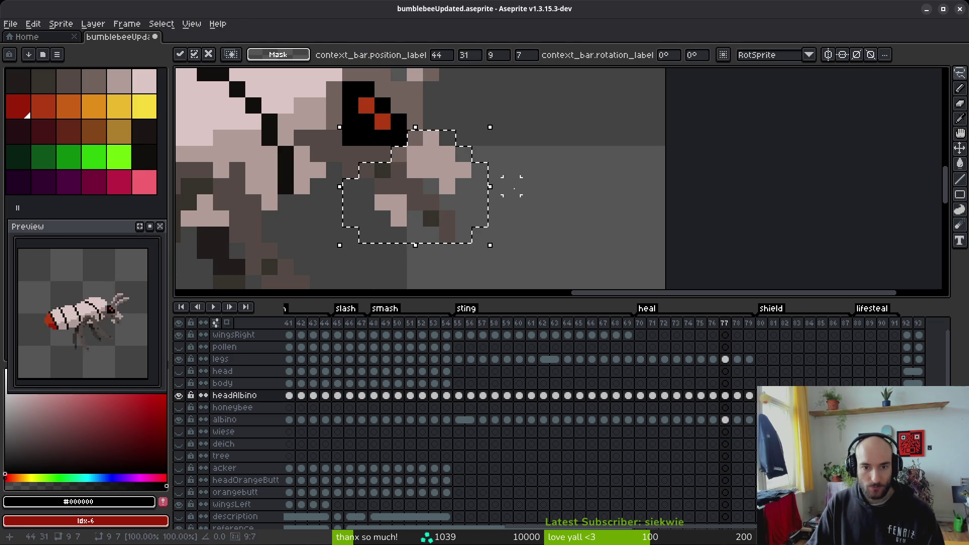
{"action": "mouse_move", "coordinate": [480, 208]}
{"action": "left_mouse_down"}
{"action": "mouse_move", "coordinate": [677, 207]}
{"action": "mouse_move", "coordinate": [637, 179]}
{"action": "left_mouse_up"}
{"action": "left_click", "coordinate": [463, 154]}
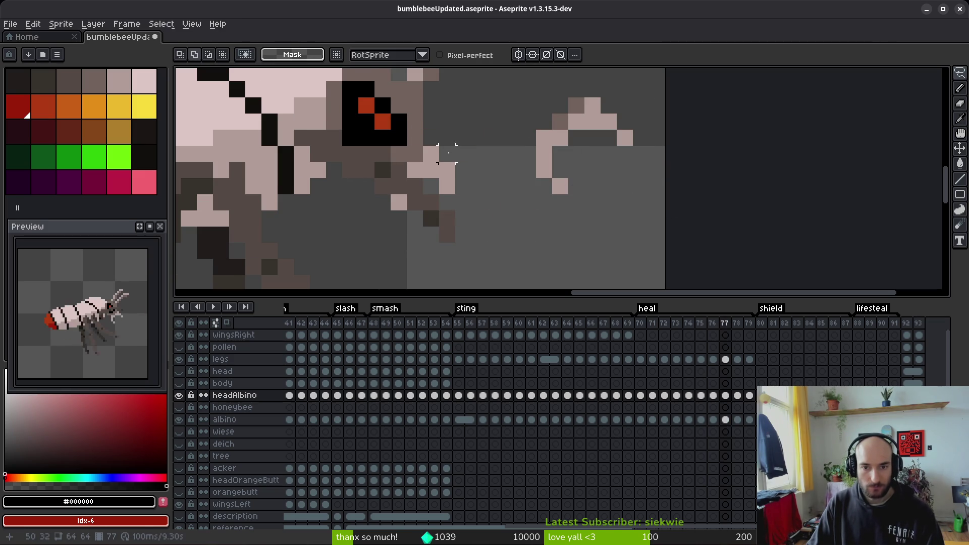
- Rotate a 3x3 pixel patch down-right and erase two stray light pixels
{"action": "left_click_drag", "start_coordinate": [433, 158], "coordinate": [465, 188]}
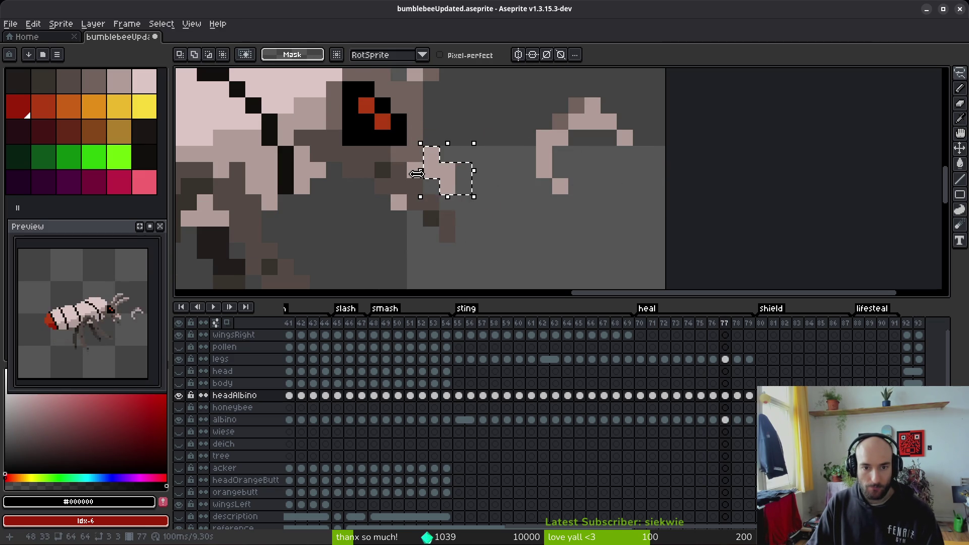
{"action": "mouse_move", "coordinate": [411, 172]}
{"action": "left_mouse_down"}
{"action": "mouse_move", "coordinate": [539, 256]}
{"action": "mouse_move", "coordinate": [523, 240]}
{"action": "left_mouse_up"}
{"action": "key", "text": "Delete"}
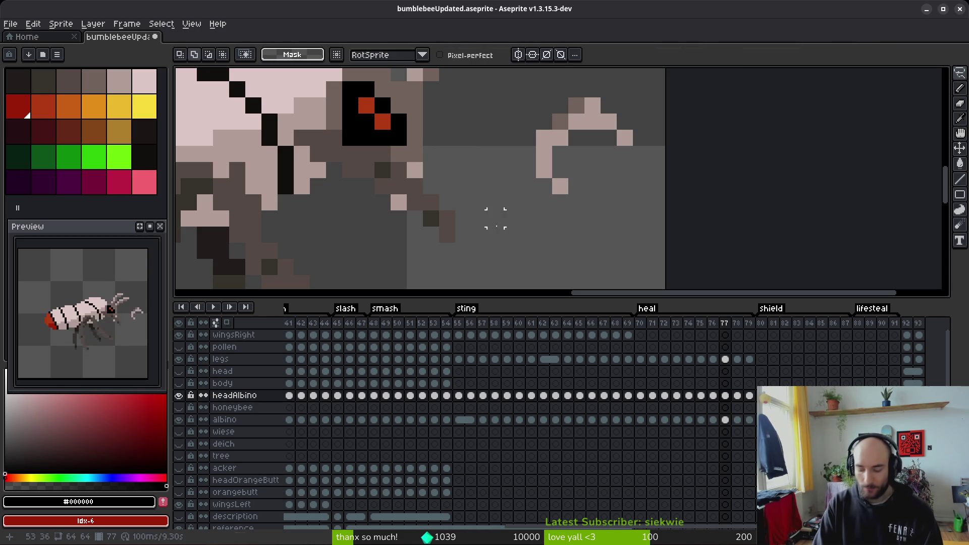
{"action": "key", "text": "e"}
{"action": "left_click", "coordinate": [414, 171]}
{"action": "left_click", "coordinate": [399, 203]}
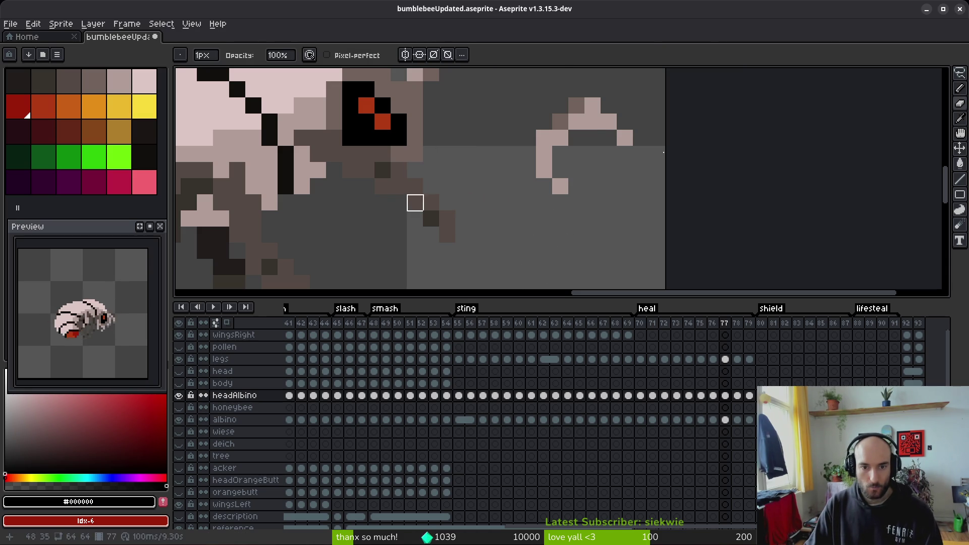
- Lasso the pale hook shape and move it down-left onto the head as the antenna
{"action": "key", "text": "q"}
{"action": "mouse_move", "coordinate": [622, 104]}
{"action": "left_mouse_down"}
{"action": "mouse_move", "coordinate": [595, 222]}
{"action": "mouse_move", "coordinate": [643, 166]}
{"action": "left_mouse_up"}
{"action": "mouse_move", "coordinate": [577, 136]}
{"action": "left_mouse_down"}
{"action": "mouse_move", "coordinate": [442, 203]}
{"action": "mouse_move", "coordinate": [419, 194]}
{"action": "left_mouse_up"}
{"action": "key", "text": "Return"}
{"action": "scroll", "coordinate": [510, 232], "scroll_direction": "down", "scroll_amount": 3}
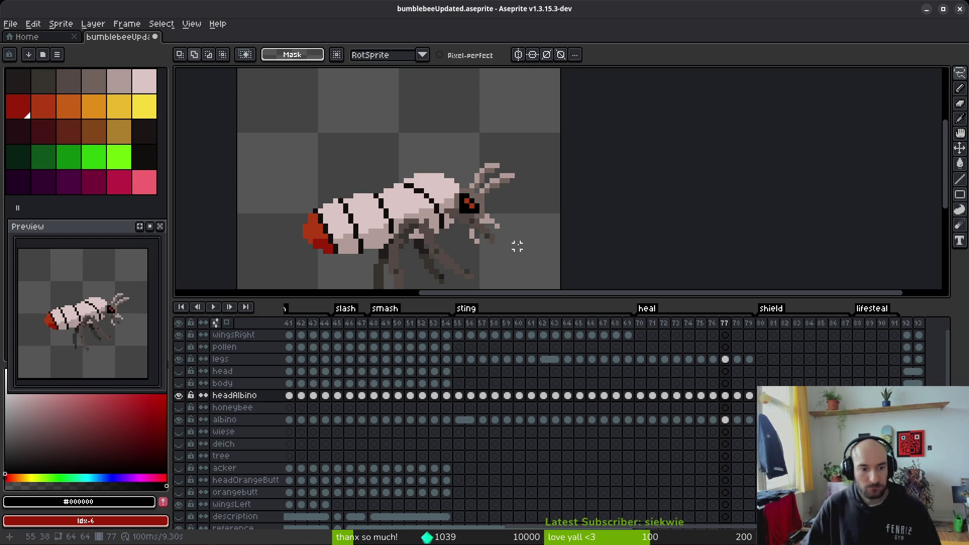
- Review the headAlbino cels on frames 57–61 and heal frames 78–79
{"action": "key", "text": "i"}
{"action": "key", "text": "period"}
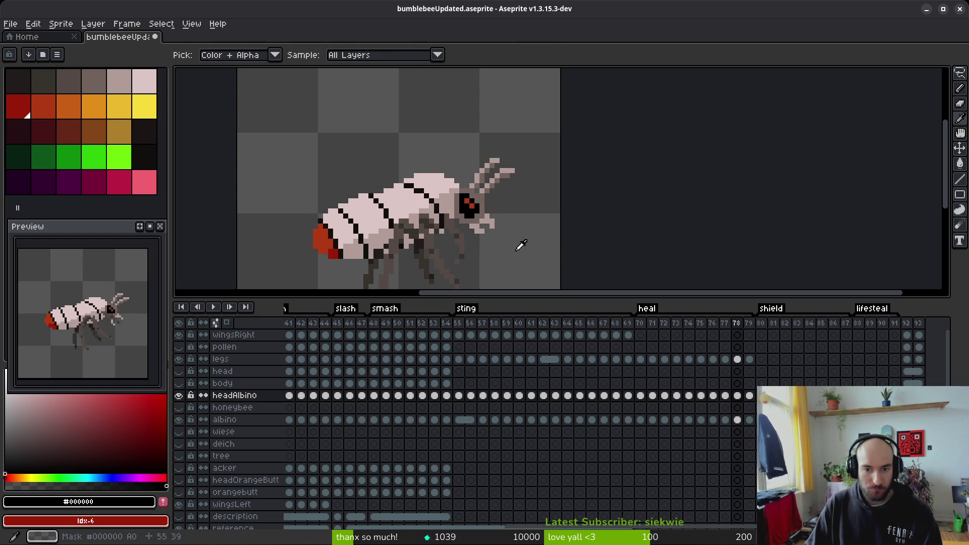
{"action": "key", "text": "period"}
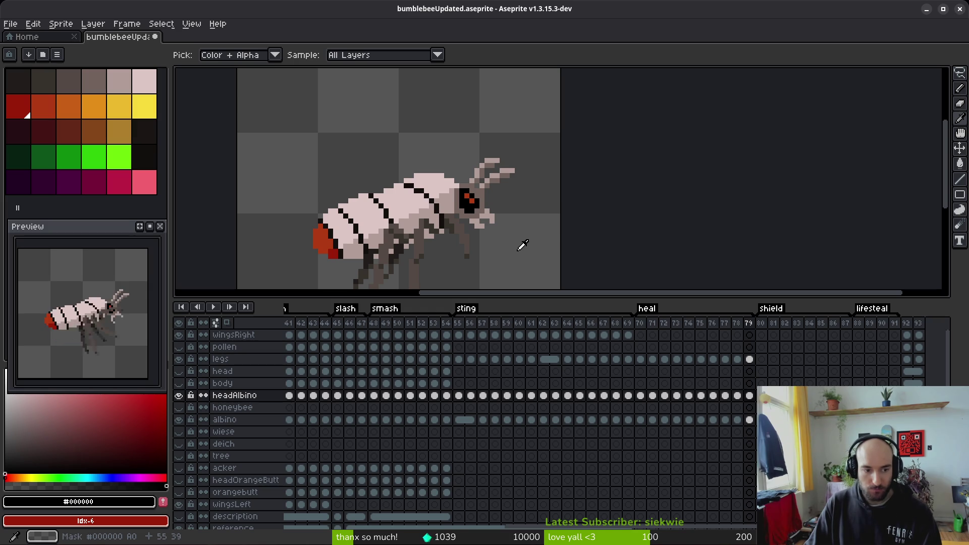
{"action": "key", "text": "m"}
{"action": "left_click", "coordinate": [736, 398]}
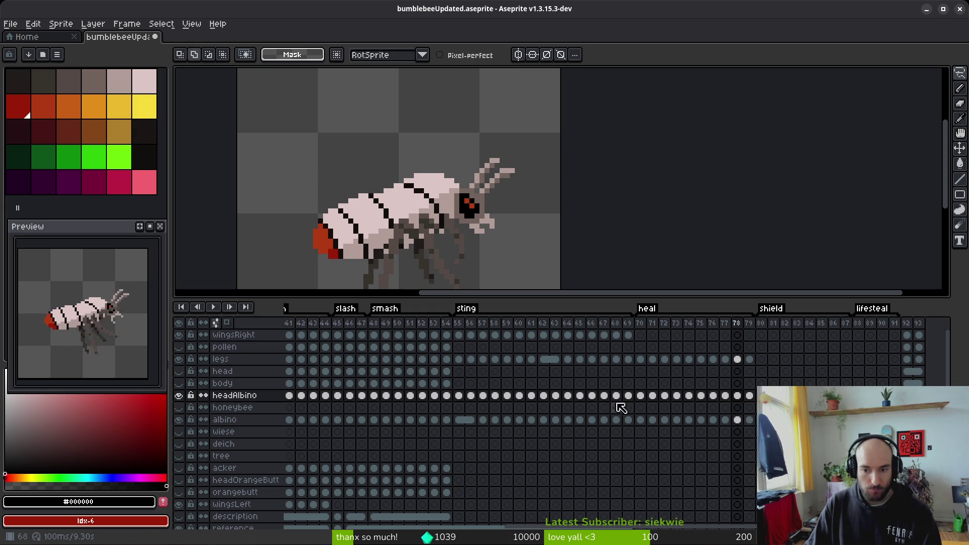
{"action": "left_click", "coordinate": [482, 396]}
{"action": "key", "text": "period"}
{"action": "key", "text": "period"}
{"action": "key", "text": "period"}
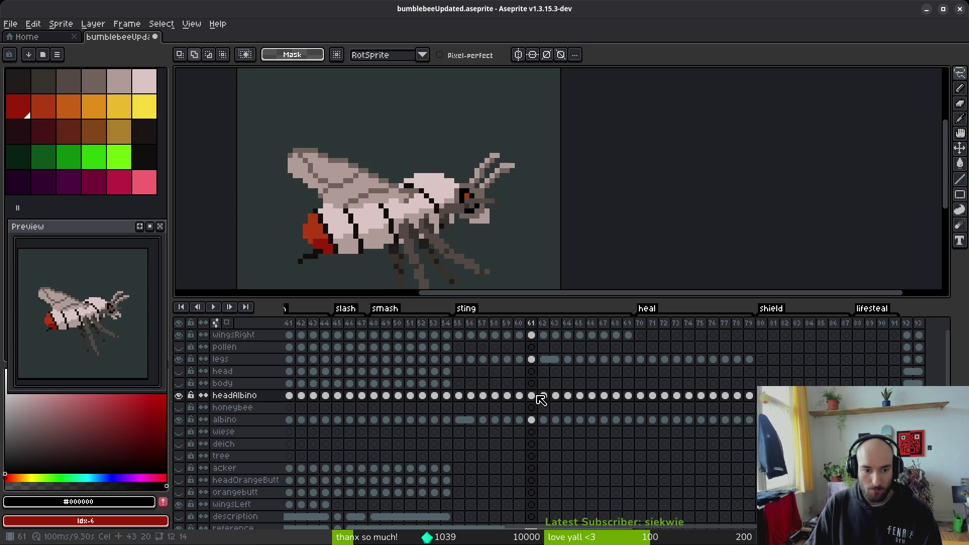
{"action": "left_click", "coordinate": [753, 400]}
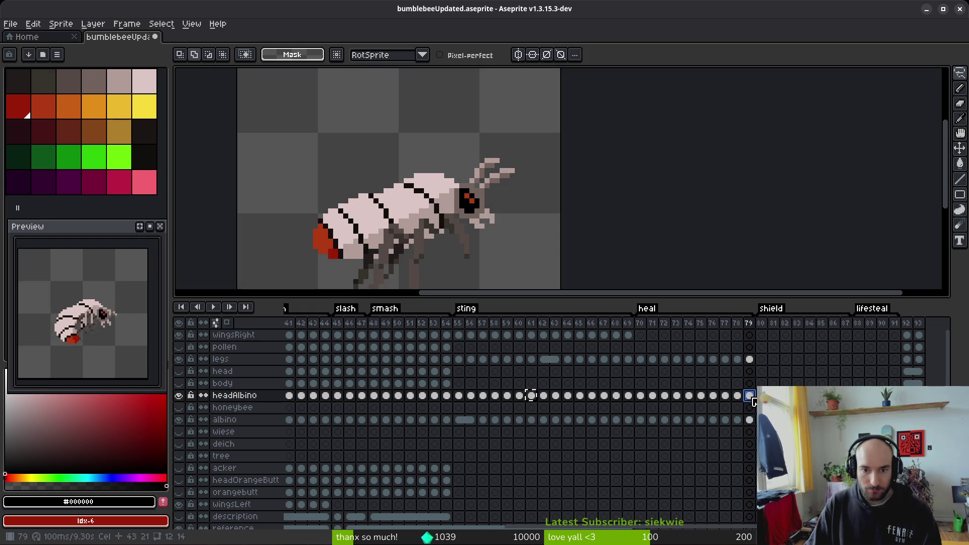
{"action": "left_click", "coordinate": [738, 396]}
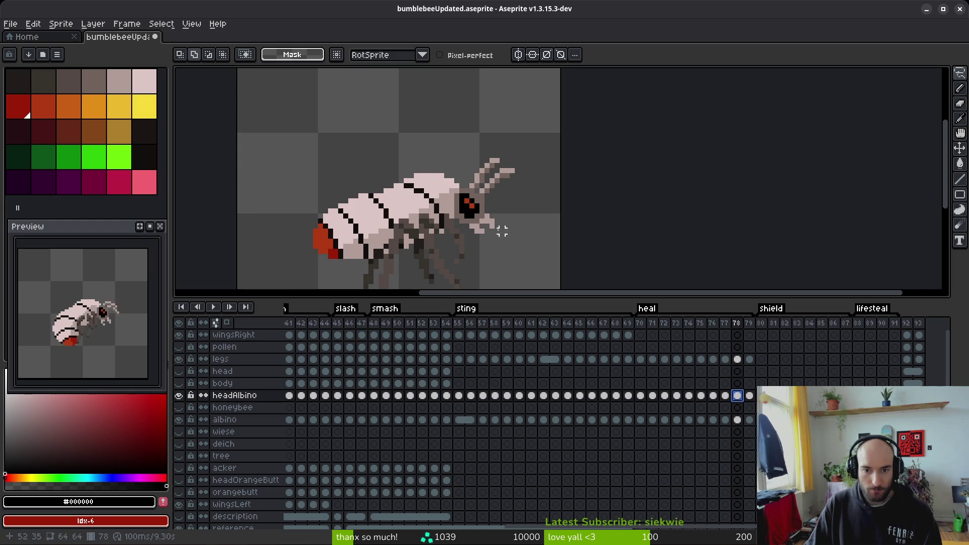
- Sample the pale head shade #b19d99 on frame 78 and save bumblebeeUpdated.aseprite
{"action": "scroll", "coordinate": [505, 231], "scroll_direction": "up", "scroll_amount": 2}
{"action": "key", "text": "alt"}
{"action": "left_click", "coordinate": [473, 198], "text": "alt"}
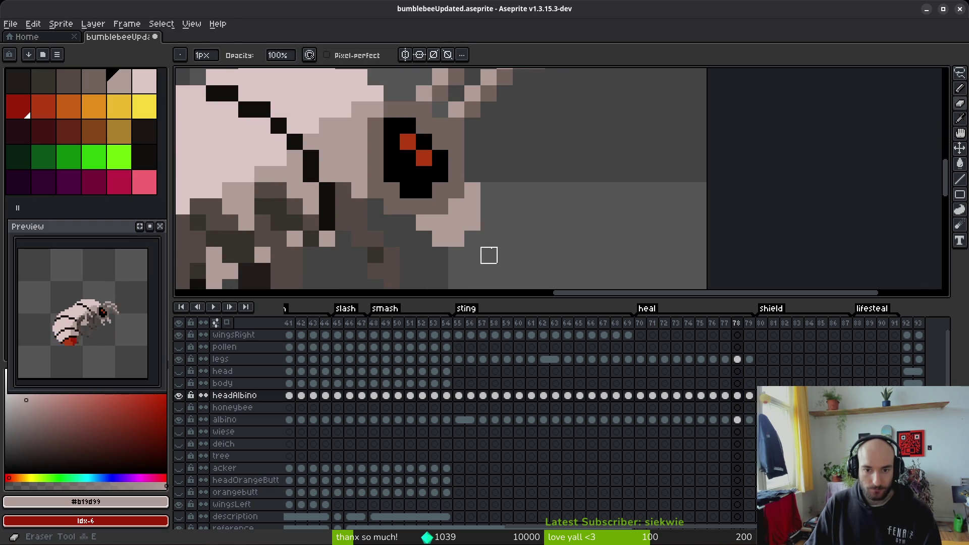
{"action": "scroll", "coordinate": [566, 242], "scroll_direction": "down", "scroll_amount": 5}
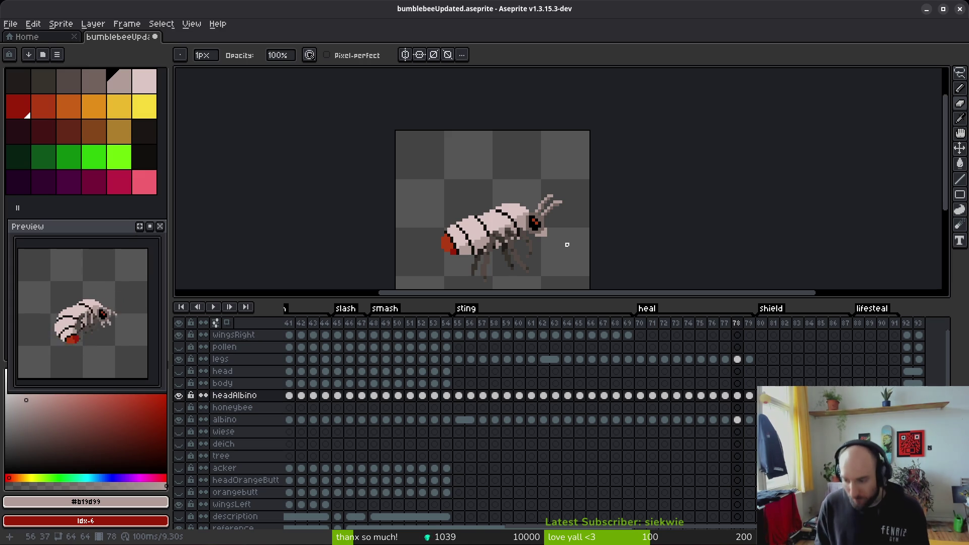
{"action": "key", "text": "ctrl+s"}
{"action": "scroll", "coordinate": [575, 258], "scroll_direction": "down", "scroll_amount": 2}
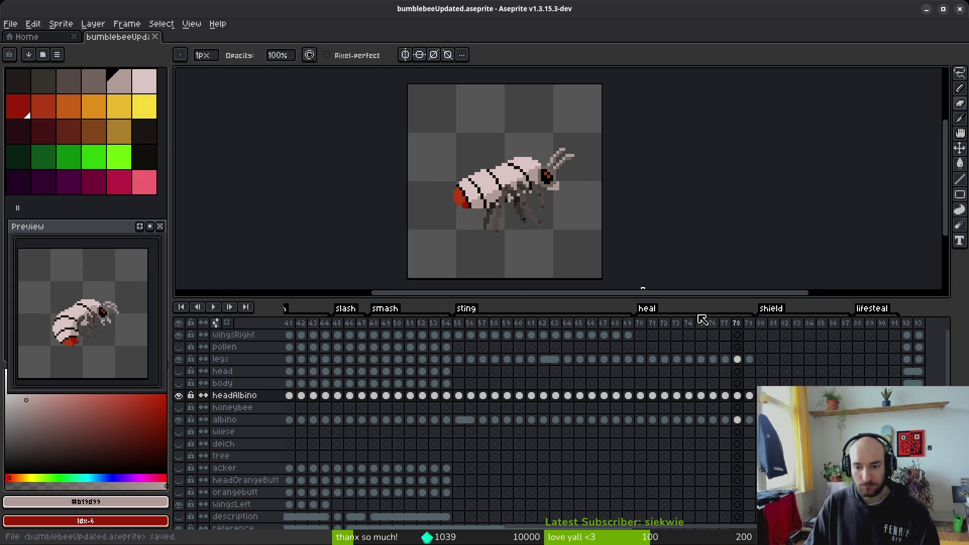
- Copy the raised wingsRight cels from death frames 39–44 into heal frames 70–75
{"action": "left_click", "coordinate": [639, 337]}
{"action": "left_click", "coordinate": [651, 337]}
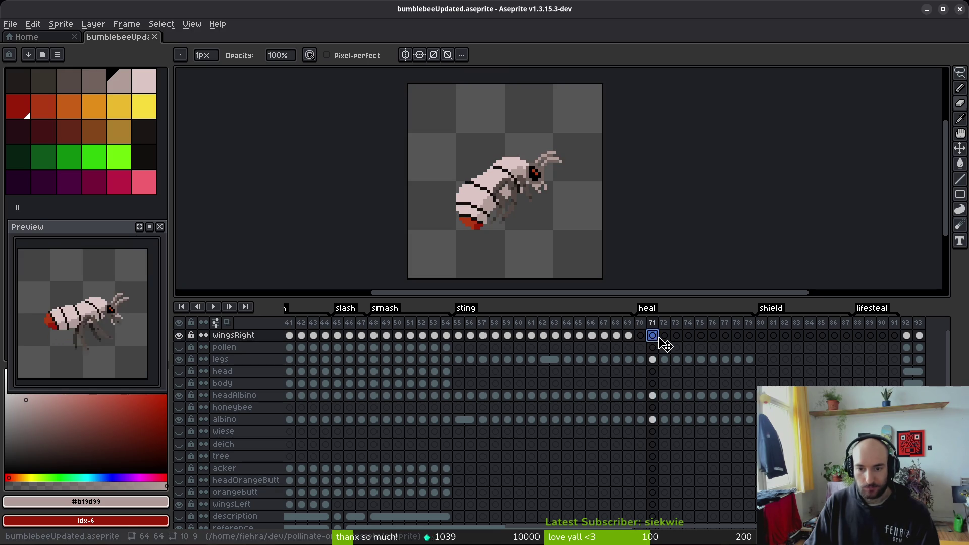
{"action": "left_click", "coordinate": [640, 337]}
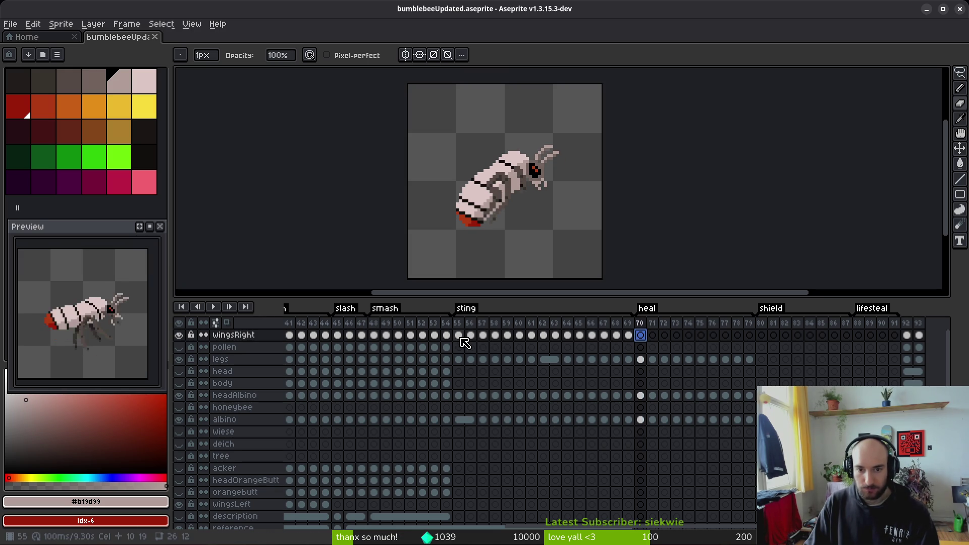
{"action": "scroll", "coordinate": [355, 359], "scroll_direction": "left", "scroll_amount": 4}
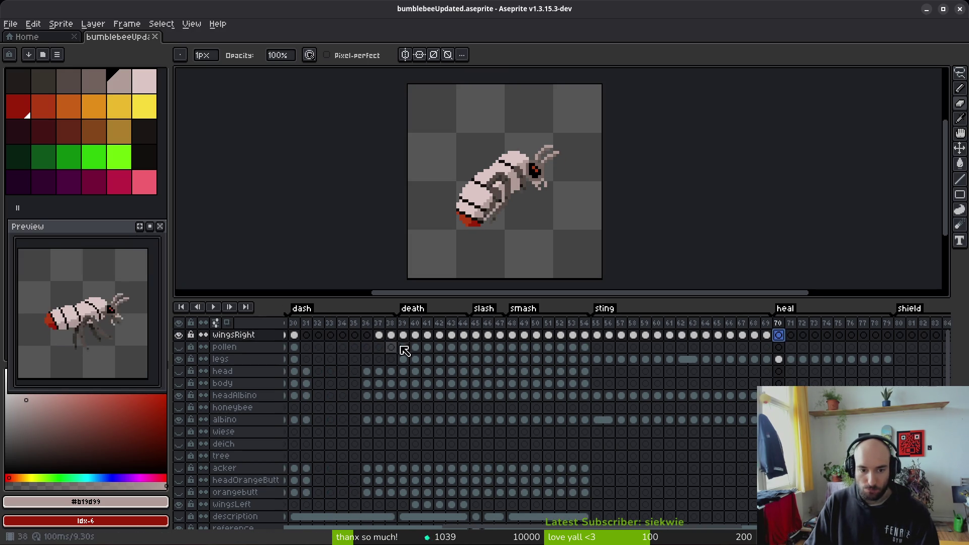
{"action": "left_click_drag", "start_coordinate": [405, 337], "coordinate": [464, 337]}
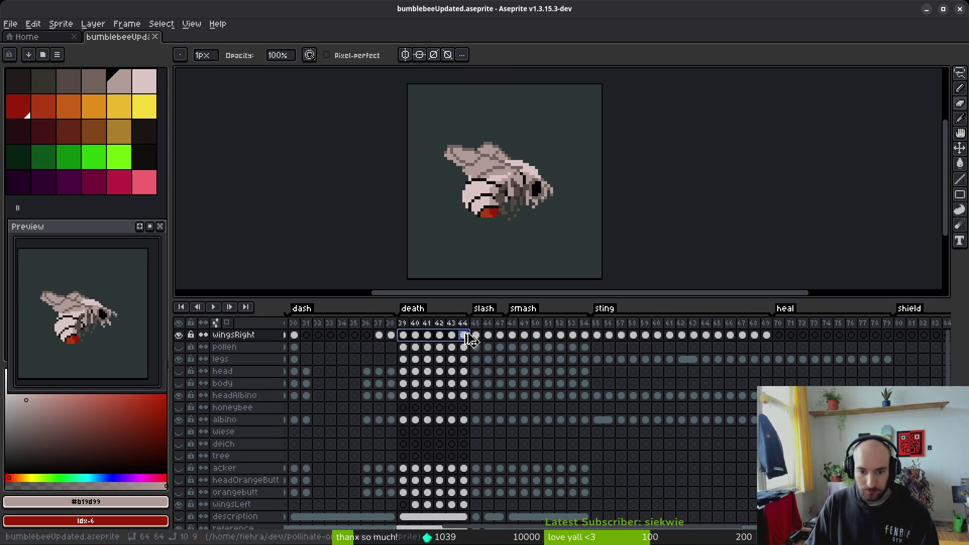
{"action": "left_click_drag", "start_coordinate": [778, 337], "coordinate": [779, 336]}
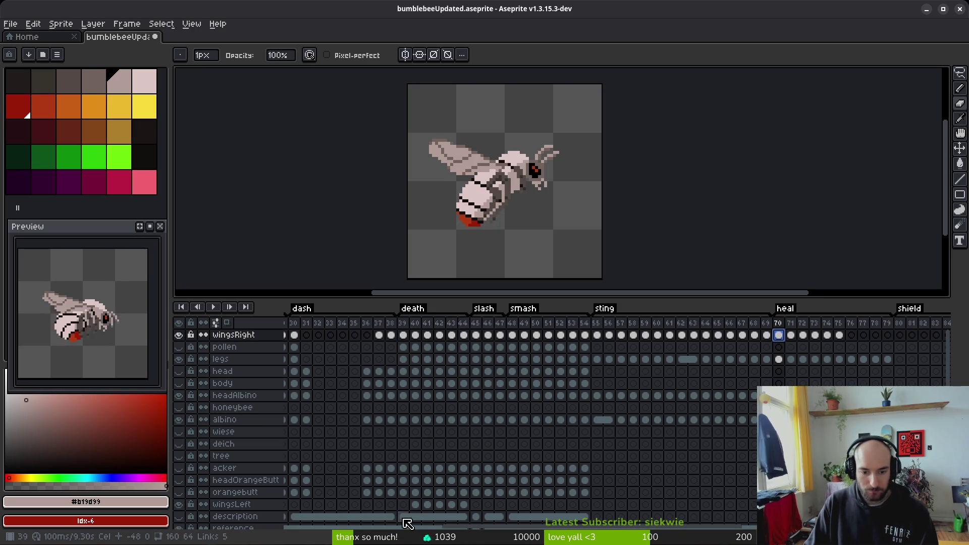
{"action": "left_click_drag", "start_coordinate": [414, 504], "coordinate": [463, 505]}
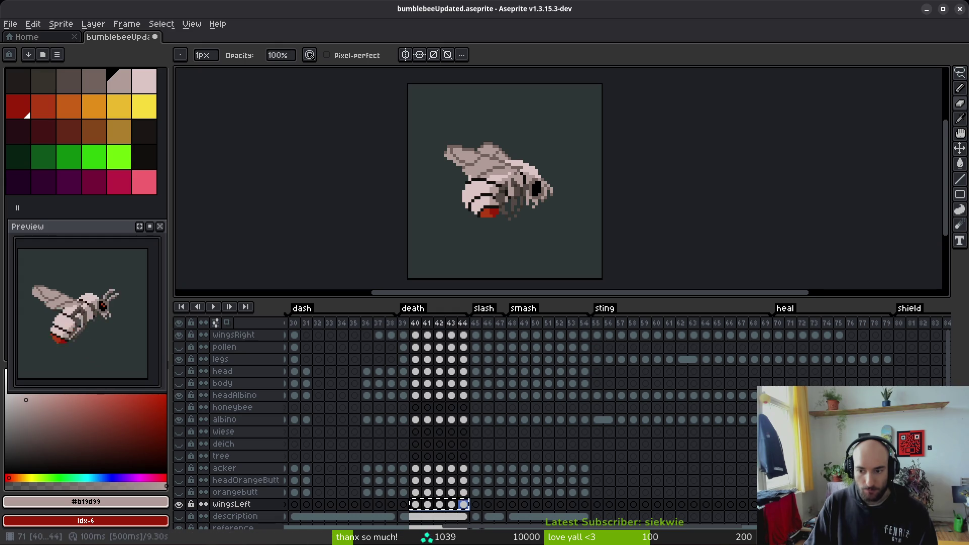
{"action": "key", "text": "Return"}
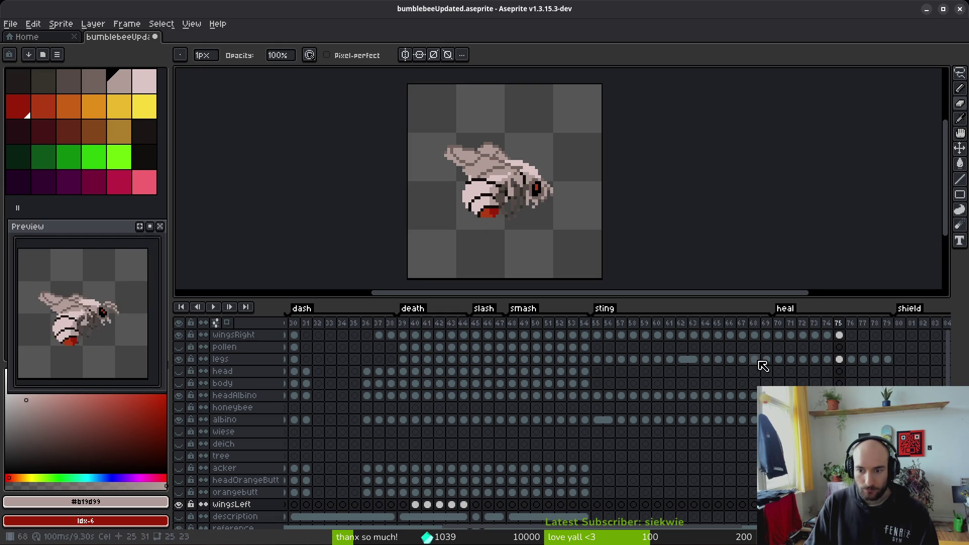
{"action": "left_click", "coordinate": [781, 335]}
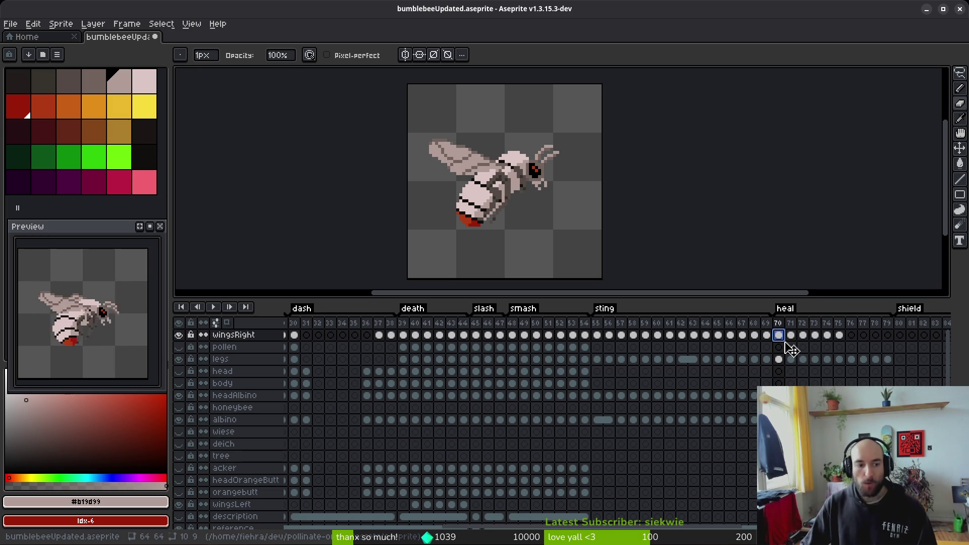
- Step through the heal frames, then switch to the Pencil and show frame 50 via frame 51
{"action": "key", "text": "i"}
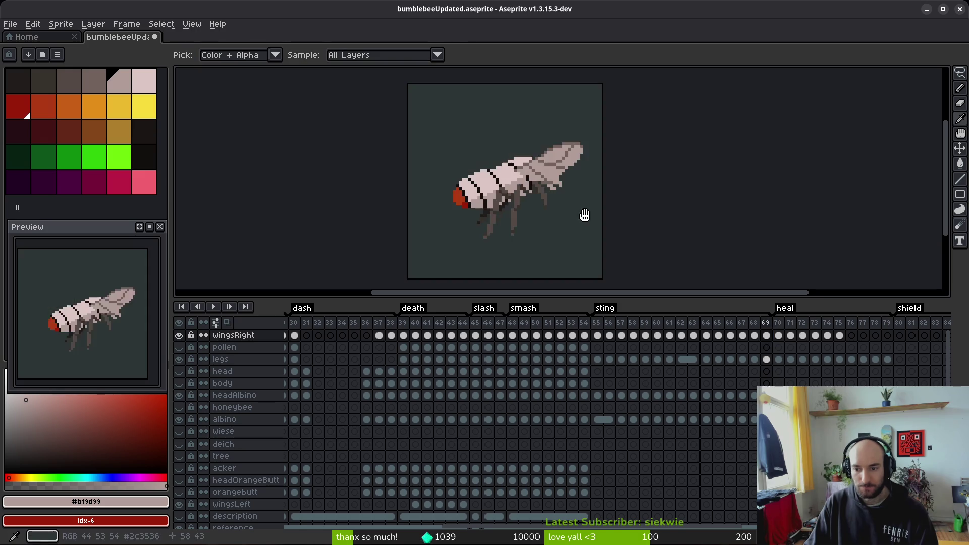
{"action": "key", "text": "Right"}
{"action": "key", "text": "Right"}
{"action": "key", "text": "Right"}
{"action": "key", "text": "Right"}
{"action": "key", "text": "Right"}
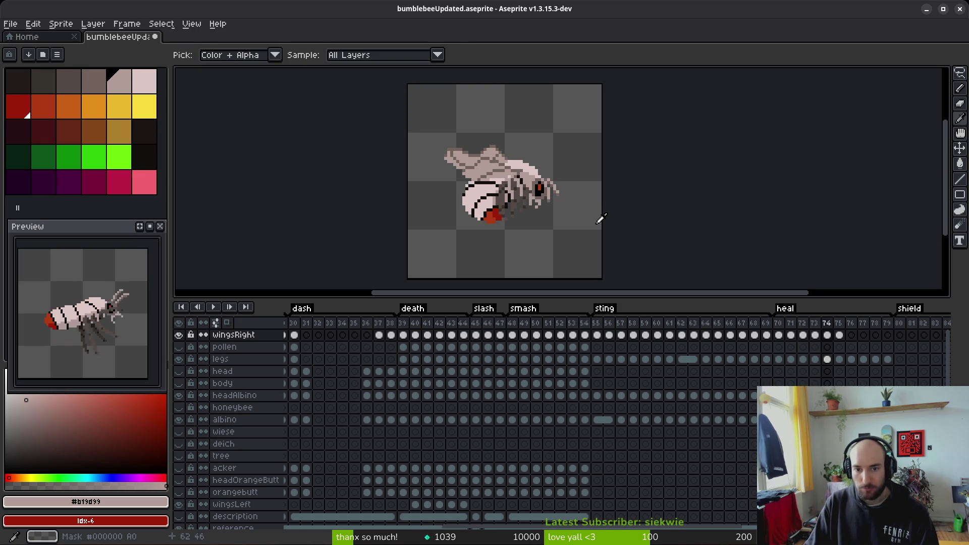
{"action": "key", "text": "b"}
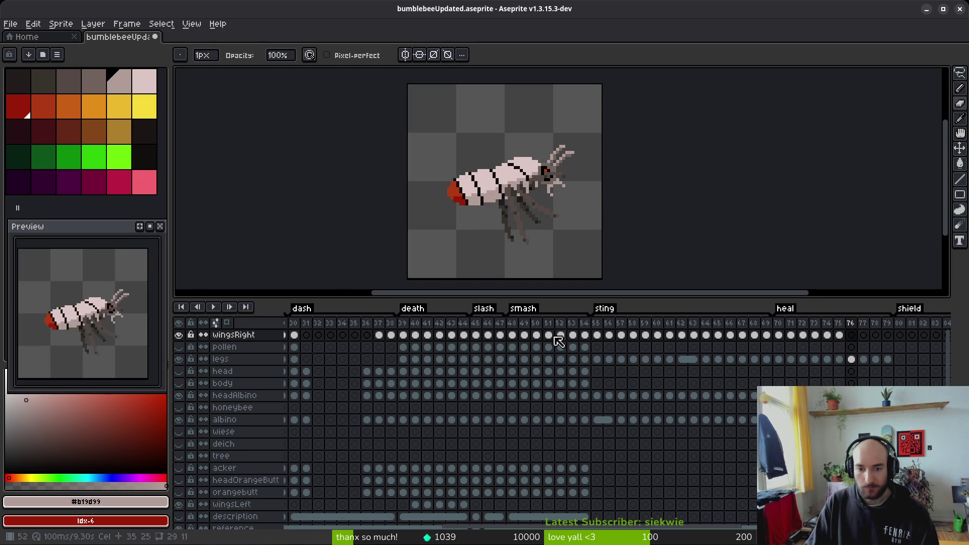
{"action": "left_click", "coordinate": [530, 337]}
{"action": "left_click", "coordinate": [531, 342]}
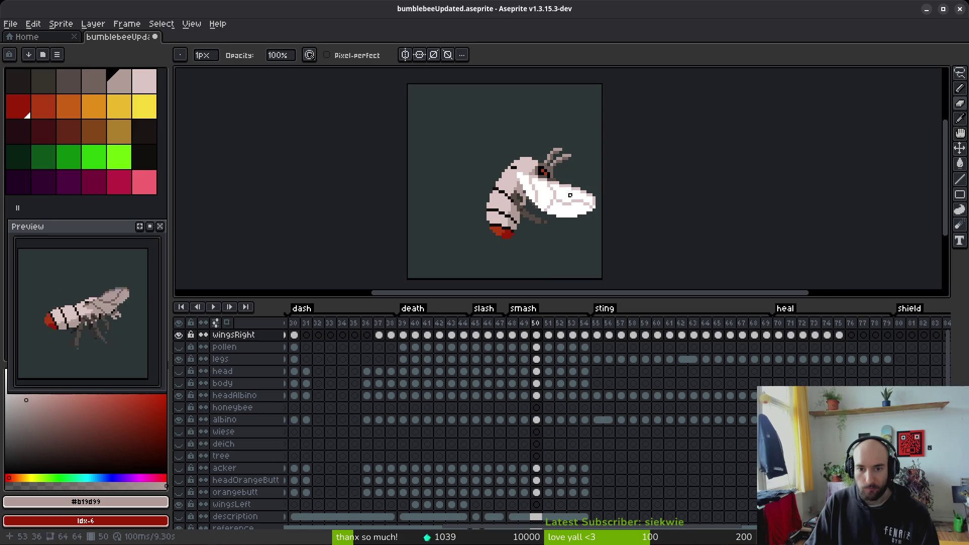
- Copy the winged bee from frame 50 and paste it onto frame 76
{"action": "scroll", "coordinate": [585, 193], "scroll_direction": "right", "scroll_amount": 1}
{"action": "key", "text": "m"}
{"action": "left_click_drag", "start_coordinate": [412, 123], "coordinate": [568, 263]}
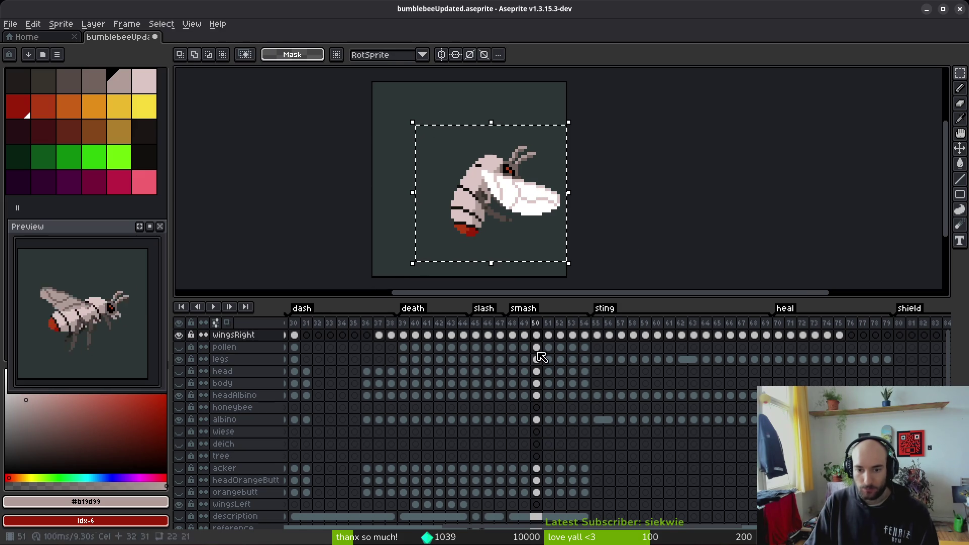
{"action": "key", "text": "ctrl+c"}
{"action": "left_click", "coordinate": [846, 336]}
{"action": "key", "text": "ctrl+v"}
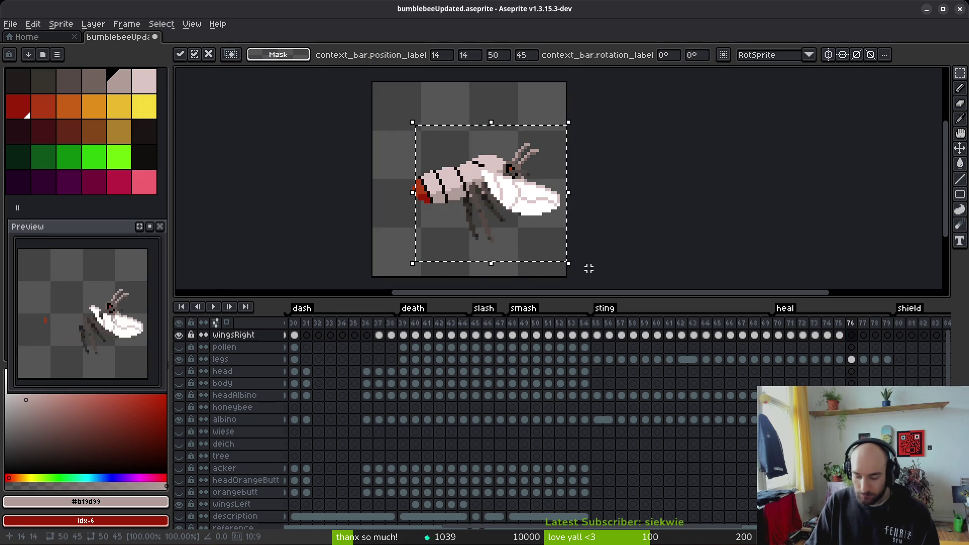
- Flip the pasted wing horizontally, rotate it -90° upward and place it on the bee's back
{"action": "key", "text": "shift+h"}
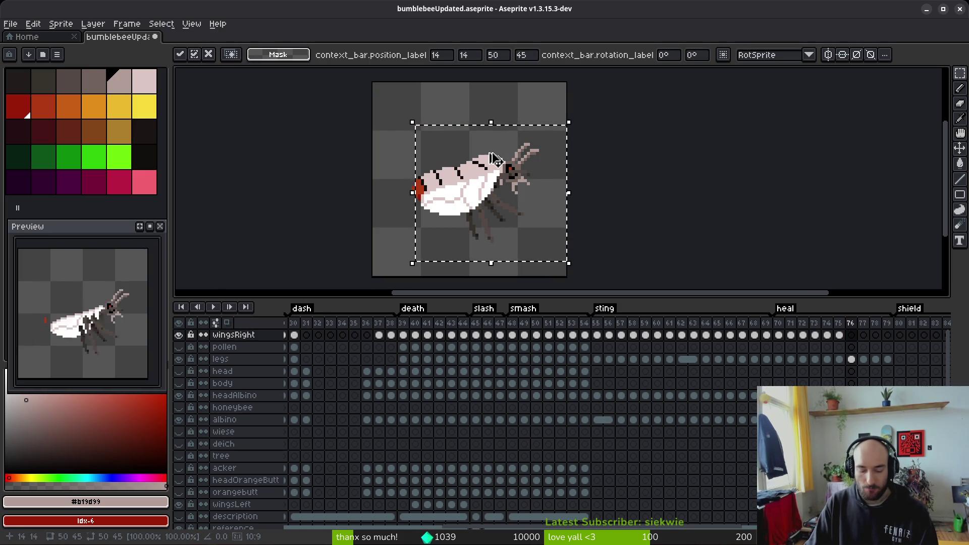
{"action": "key", "text": "ctrl+shift+r"}
{"action": "left_click_drag", "start_coordinate": [477, 173], "coordinate": [459, 138]}
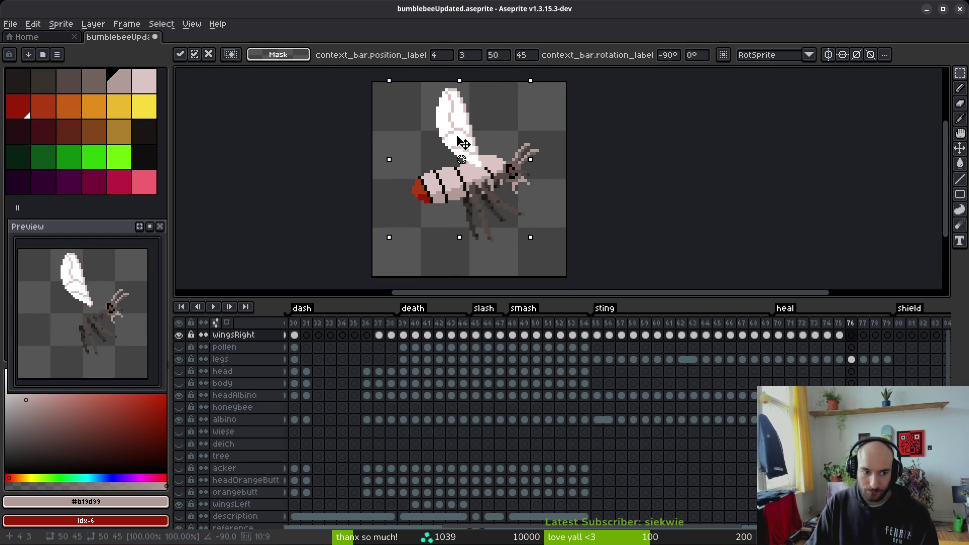
{"action": "left_click_drag", "start_coordinate": [460, 143], "coordinate": [461, 146]}
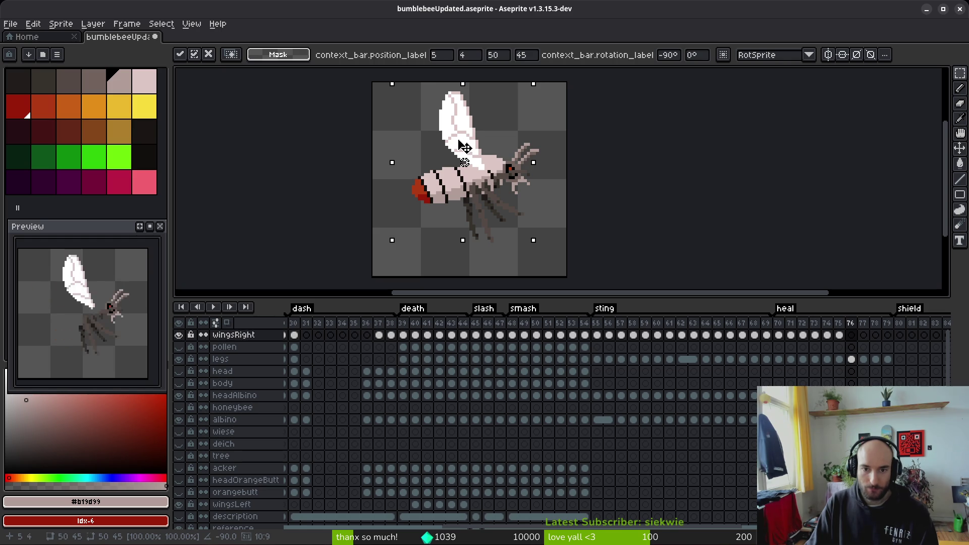
{"action": "key", "text": "e"}
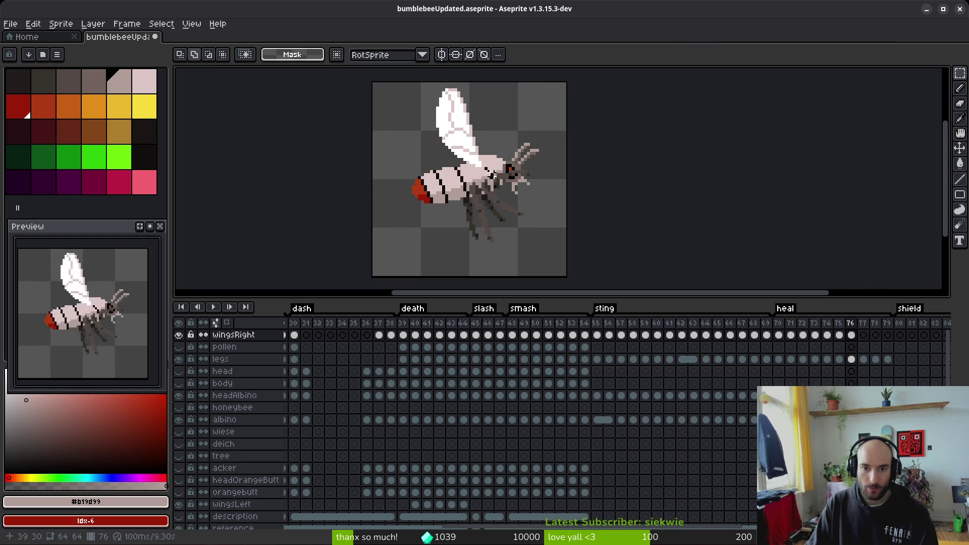
- Lasso the raised wing on frame 76 and nudge it into its final position
{"action": "scroll", "coordinate": [470, 145], "scroll_direction": "up", "scroll_amount": 3}
{"action": "scroll", "coordinate": [548, 204], "scroll_direction": "down", "scroll_amount": 7}
{"action": "scroll", "coordinate": [552, 212], "scroll_direction": "up", "scroll_amount": 5}
{"action": "scroll", "coordinate": [553, 213], "scroll_direction": "up", "scroll_amount": 3}
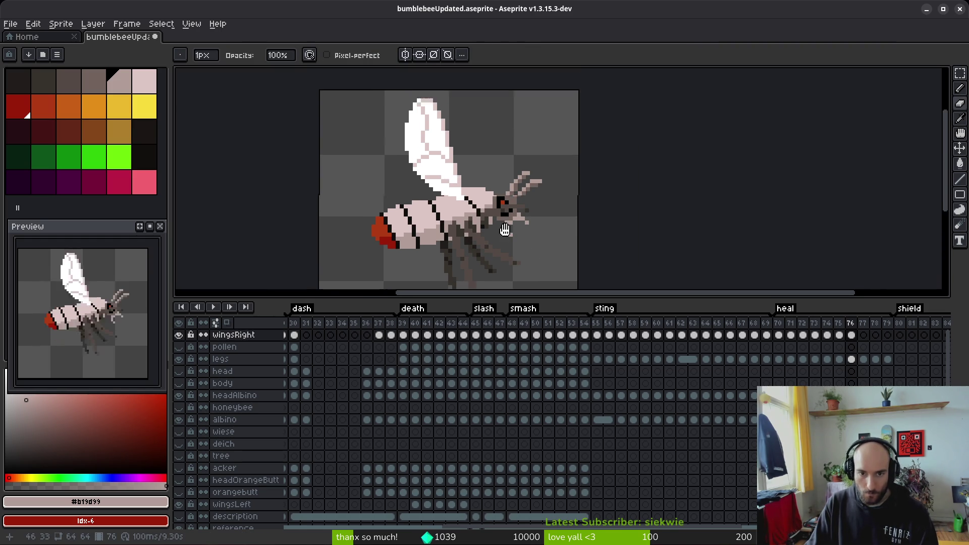
{"action": "key", "text": "shift+w"}
{"action": "mouse_move", "coordinate": [368, 94]}
{"action": "left_mouse_down"}
{"action": "mouse_move", "coordinate": [465, 212]}
{"action": "mouse_move", "coordinate": [457, 96]}
{"action": "left_mouse_up"}
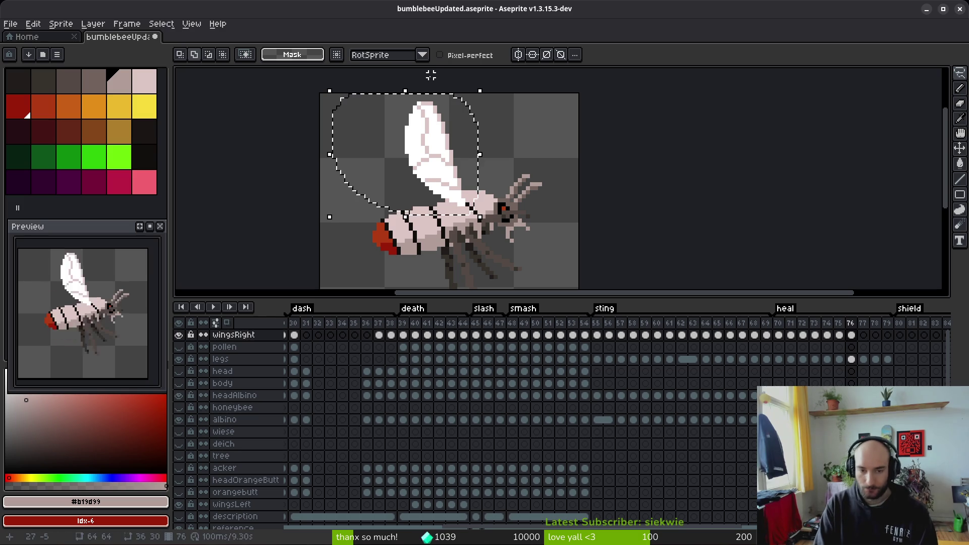
{"action": "key", "text": "Delete"}
{"action": "scroll", "coordinate": [579, 199], "scroll_direction": "down", "scroll_amount": 2}
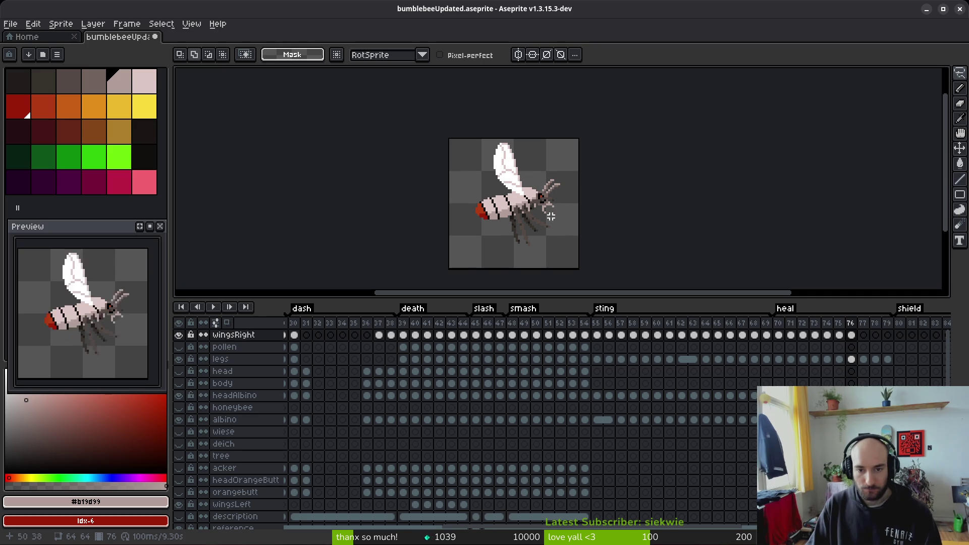
{"action": "left_click_drag", "start_coordinate": [543, 210], "coordinate": [530, 215]}
{"action": "key", "text": "i"}
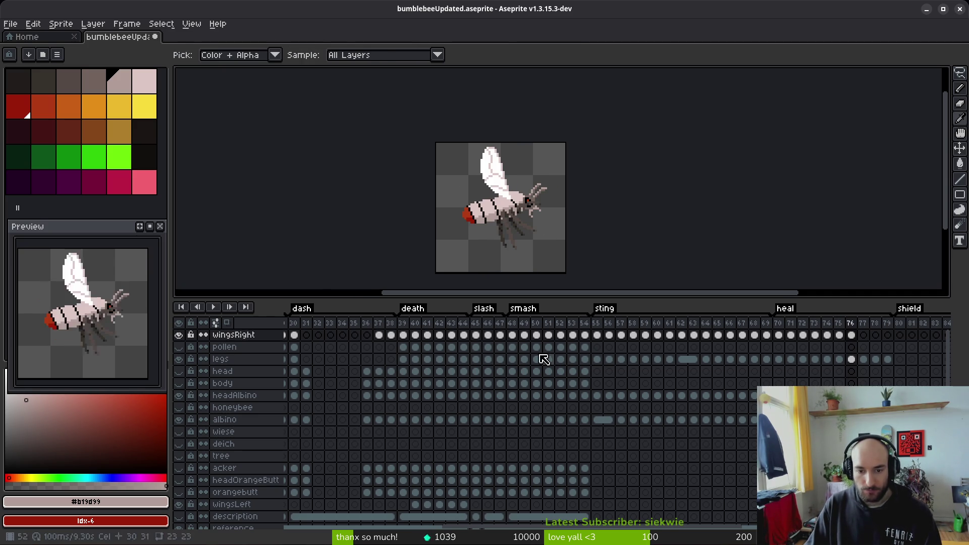
- Lasso-select the winged bee on frame 51
{"action": "key", "text": "m"}
{"action": "key", "text": "i"}
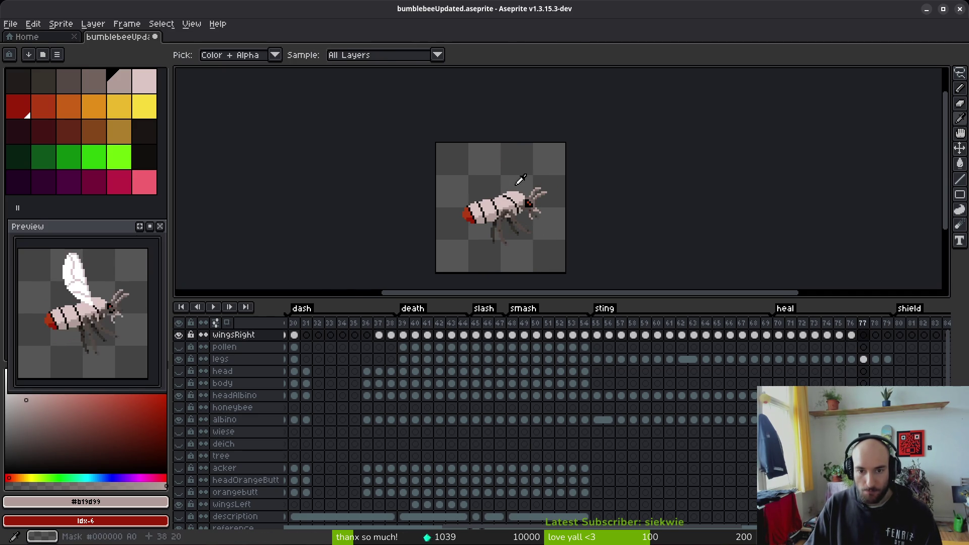
{"action": "left_click", "coordinate": [523, 334]}
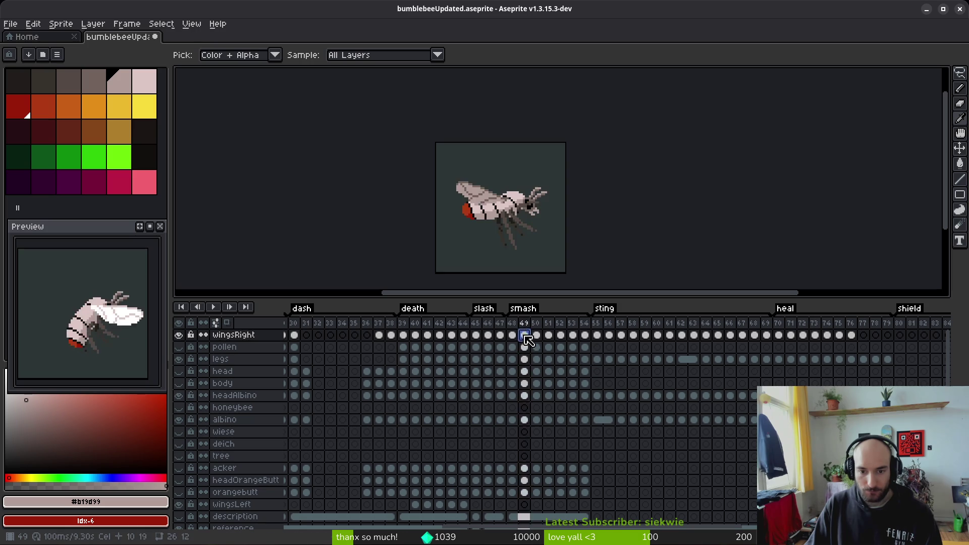
{"action": "left_click", "coordinate": [543, 334]}
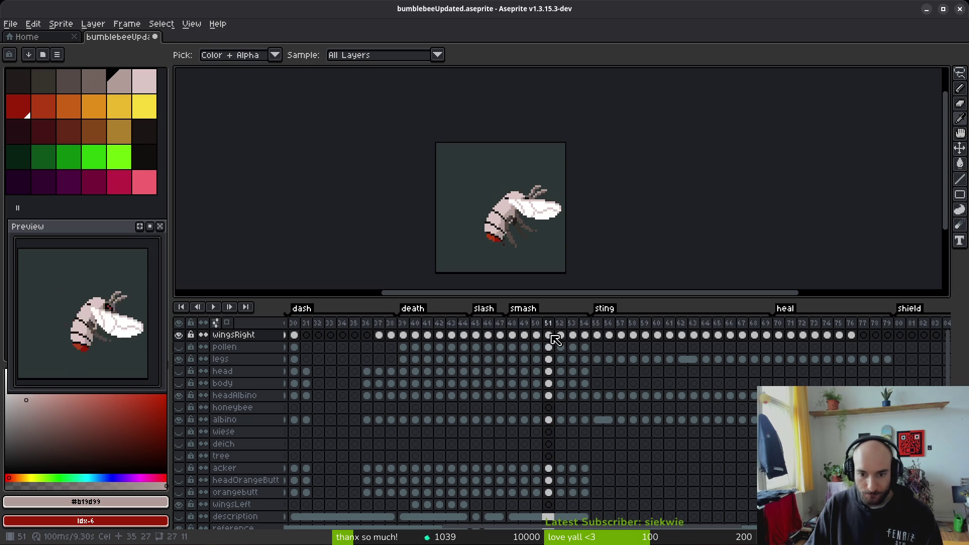
{"action": "key", "text": "q"}
{"action": "left_click_drag", "start_coordinate": [535, 161], "coordinate": [519, 114]}
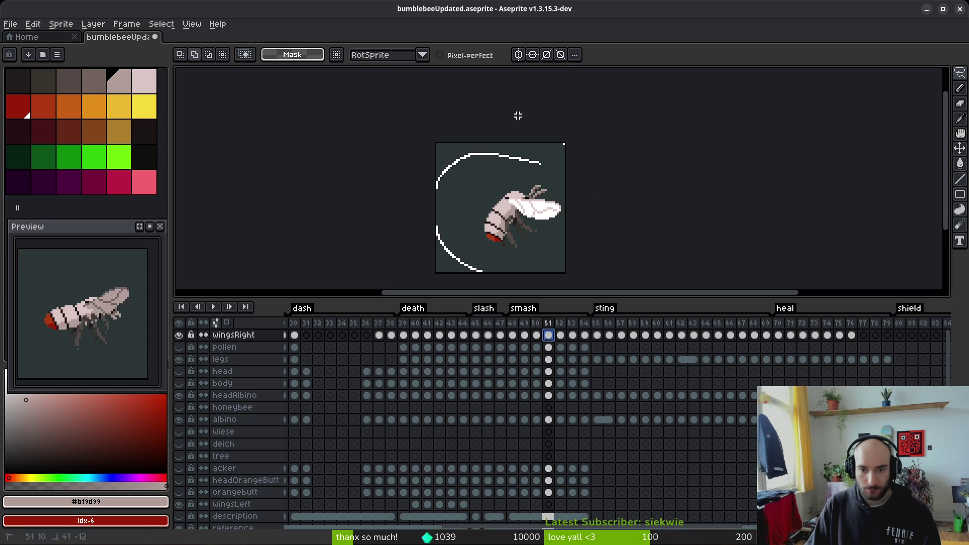
- Paste it on frame 77, flipped horizontally, rotated -90° and shifted 1px right
{"action": "left_click", "coordinate": [863, 334]}
{"action": "key", "text": "ctrl+t"}
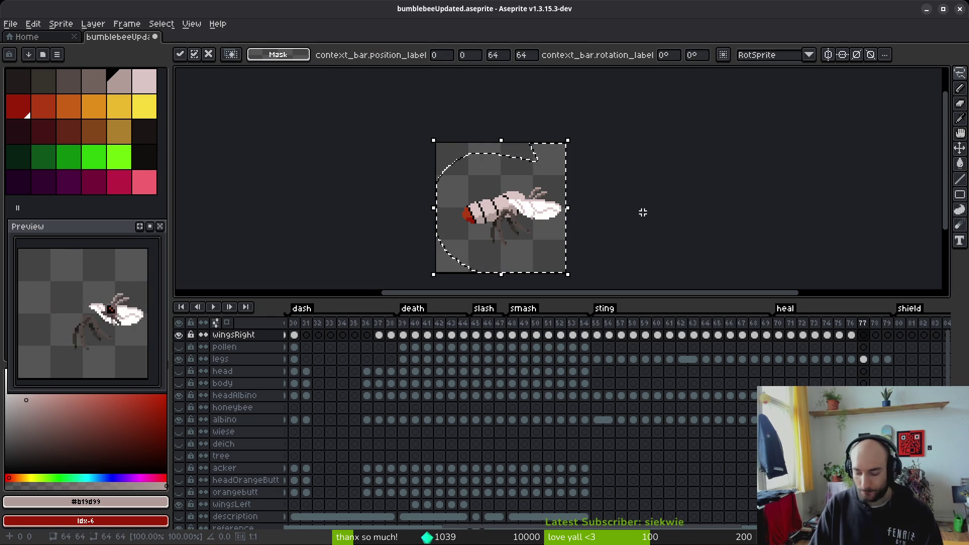
{"action": "key", "text": "shift+h"}
{"action": "key", "text": "ctrl+shift+r"}
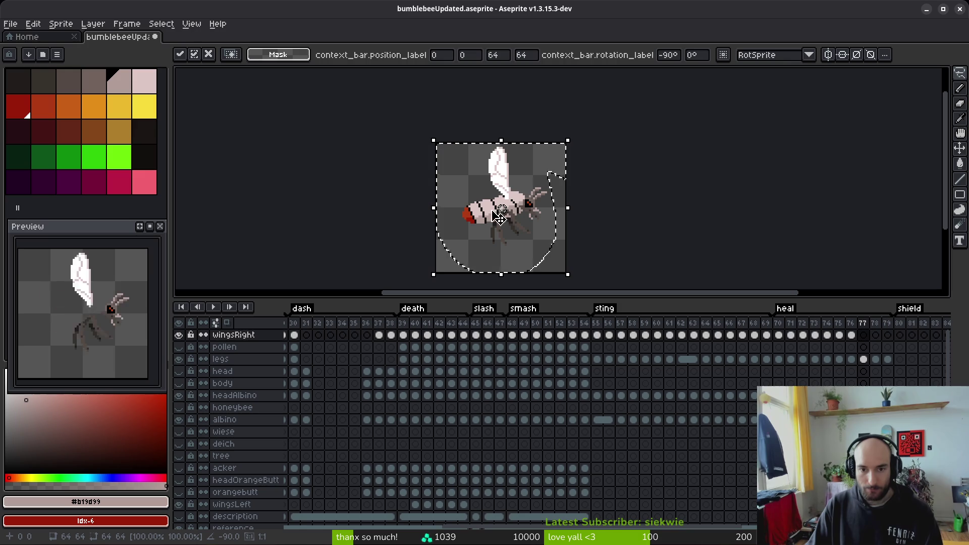
{"action": "scroll", "coordinate": [518, 190], "scroll_direction": "up", "scroll_amount": 3}
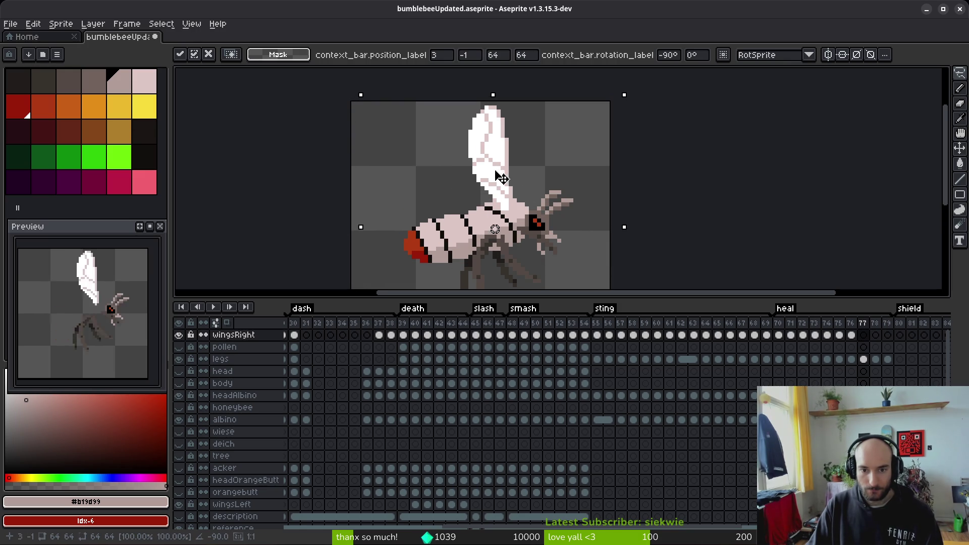
{"action": "left_click_drag", "start_coordinate": [484, 174], "coordinate": [487, 174]}
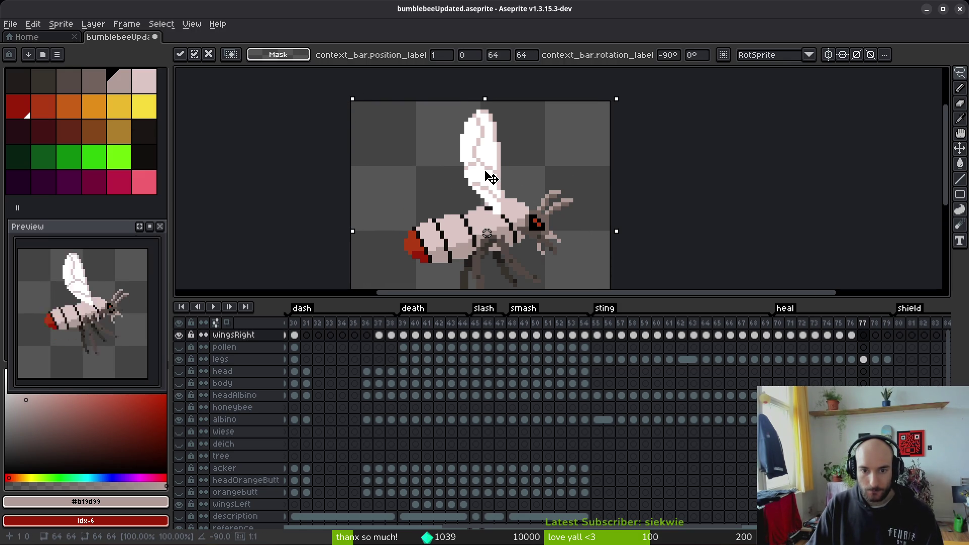
{"action": "key", "text": "Return"}
- Lasso the raised wing on frame 77 and nudge it one pixel right
{"action": "scroll", "coordinate": [540, 216], "scroll_direction": "up", "scroll_amount": 1}
{"action": "key", "text": "b"}
{"action": "scroll", "coordinate": [549, 219], "scroll_direction": "down", "scroll_amount": 1}
{"action": "scroll", "coordinate": [550, 220], "scroll_direction": "down", "scroll_amount": 1}
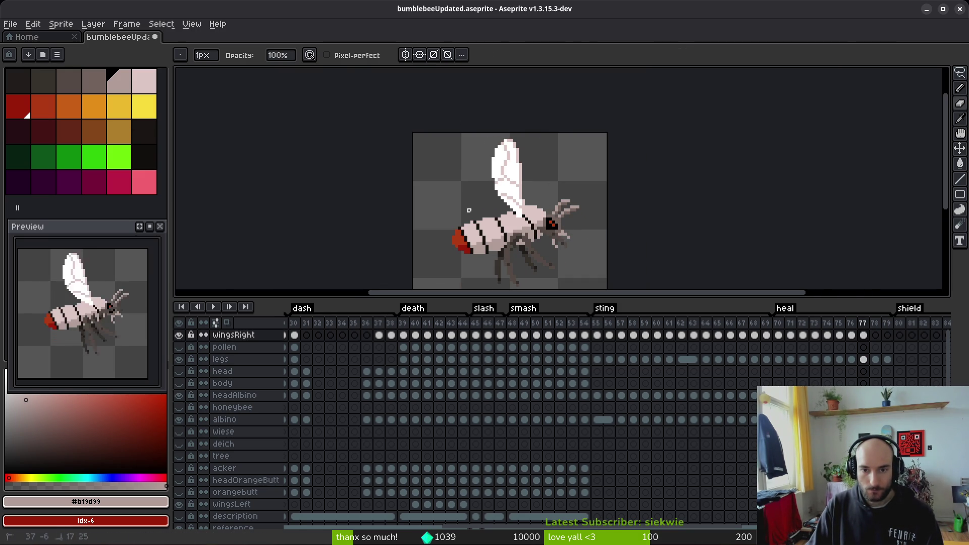
{"action": "key", "text": "q"}
{"action": "mouse_move", "coordinate": [515, 134]}
{"action": "left_mouse_down"}
{"action": "mouse_move", "coordinate": [454, 242]}
{"action": "mouse_move", "coordinate": [550, 141]}
{"action": "left_mouse_up"}
{"action": "scroll", "coordinate": [546, 183], "scroll_direction": "up", "scroll_amount": 1}
{"action": "key", "text": "Right"}
{"action": "key", "text": "Return"}
- Advance the timeline to frame 78
{"action": "key", "text": "i"}
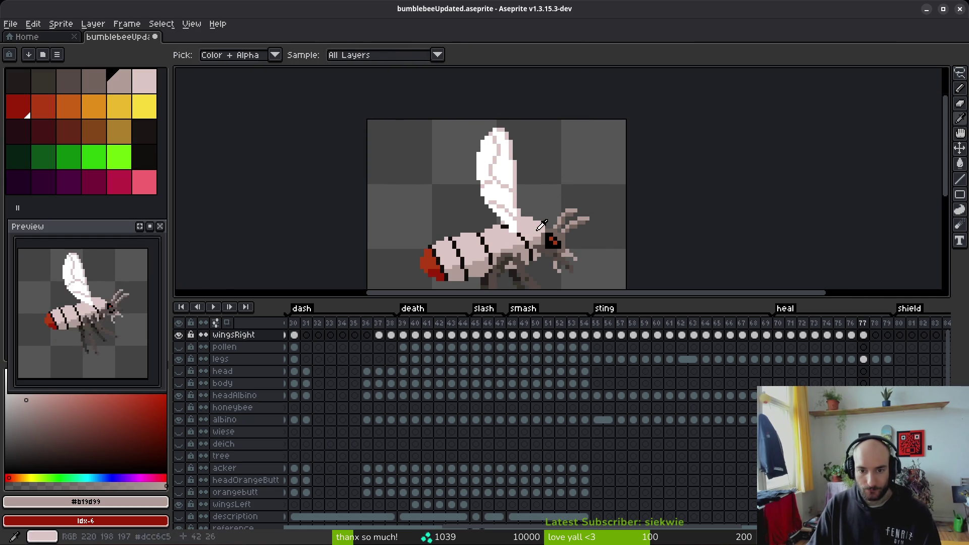
{"action": "key", "text": "m"}
{"action": "scroll", "coordinate": [542, 212], "scroll_direction": "down", "scroll_amount": 5}
{"action": "scroll", "coordinate": [525, 207], "scroll_direction": "up", "scroll_amount": 3}
{"action": "scroll", "coordinate": [522, 206], "scroll_direction": "right", "scroll_amount": 1}
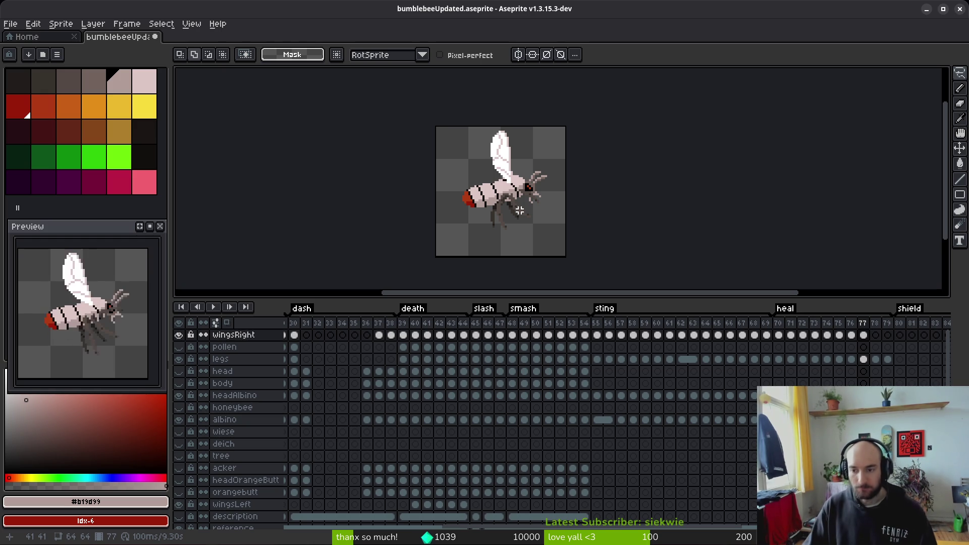
{"action": "key", "text": "Right"}
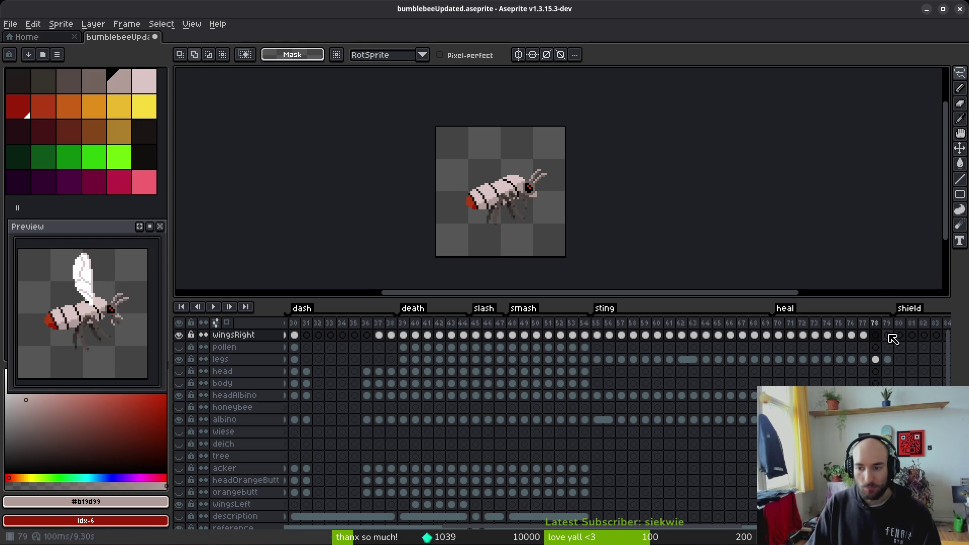
- Turn on onion skin and pick the white wing and pale pink body colours from frame 77
{"action": "key", "text": "Left"}
{"action": "scroll", "coordinate": [519, 170], "scroll_direction": "up", "scroll_amount": 5}
{"action": "key", "text": "Right"}
{"action": "key", "text": "m"}
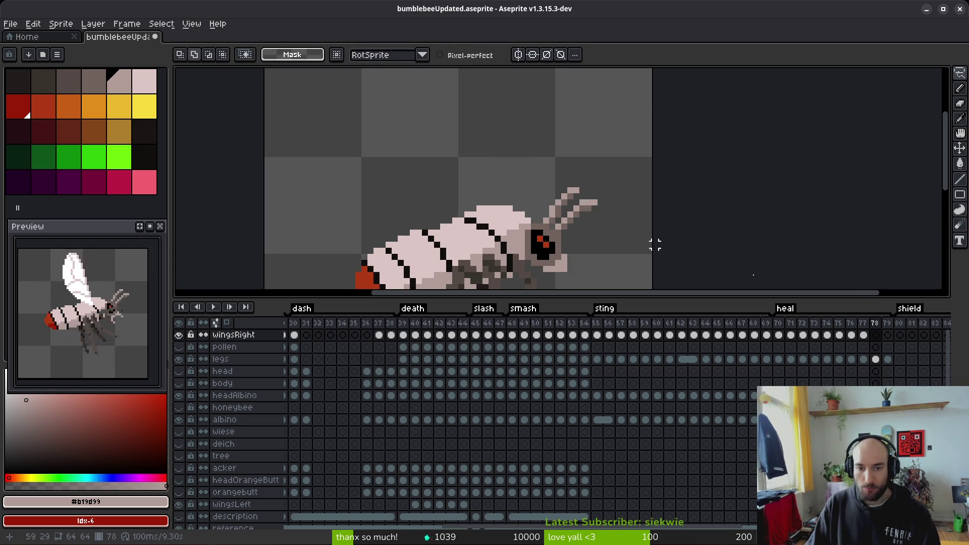
{"action": "key", "text": "F3"}
{"action": "key", "text": "Left"}
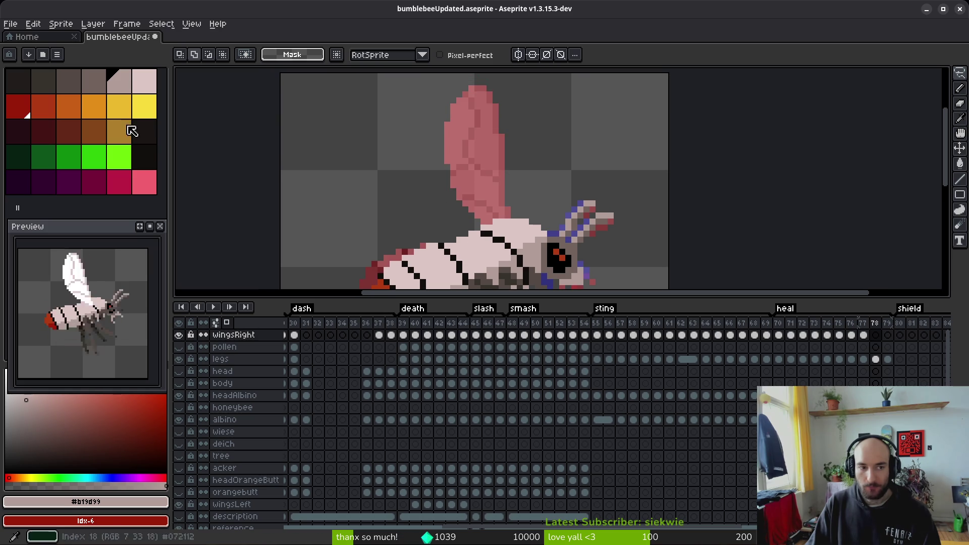
{"action": "left_click", "coordinate": [493, 188], "text": "alt"}
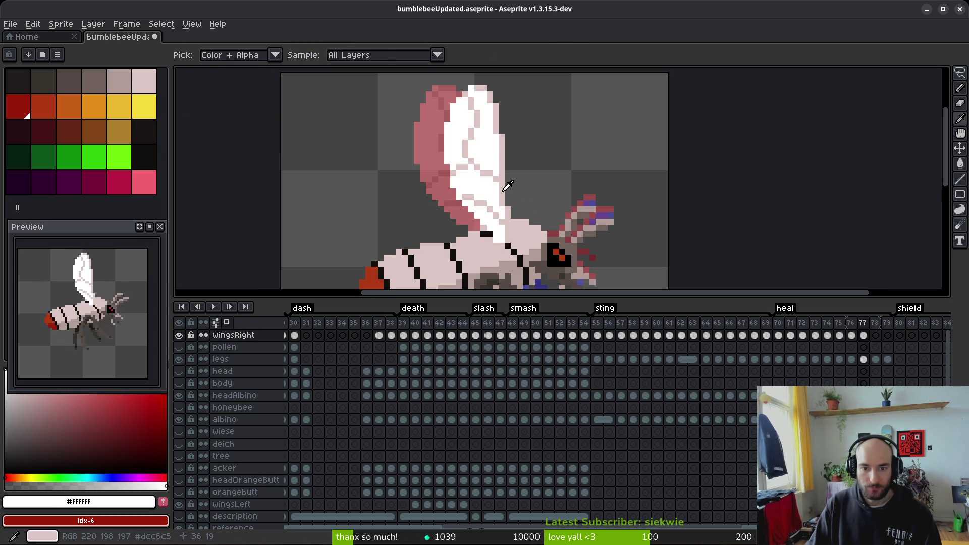
{"action": "left_click", "coordinate": [511, 226], "text": "alt"}
- Outline the raised wing on frame 78 in pale pink from its base to the lower tip
{"action": "key", "text": "Right"}
{"action": "mouse_move", "coordinate": [498, 219]}
{"action": "left_mouse_down"}
{"action": "mouse_move", "coordinate": [519, 235]}
{"action": "mouse_move", "coordinate": [451, 189]}
{"action": "left_mouse_up"}
{"action": "scroll", "coordinate": [519, 235], "scroll_direction": "up", "scroll_amount": 3}
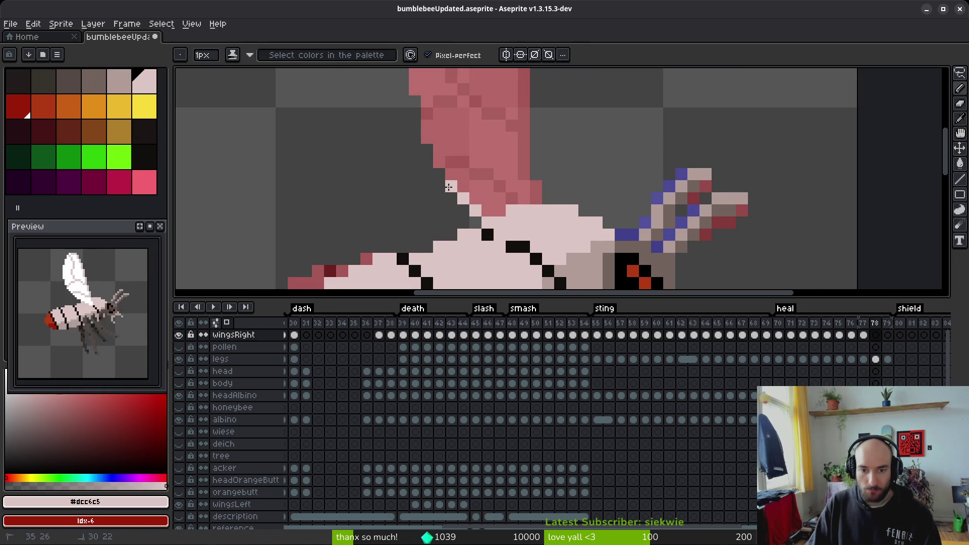
{"action": "scroll", "coordinate": [432, 171], "scroll_direction": "down", "scroll_amount": 3}
{"action": "scroll", "coordinate": [503, 223], "scroll_direction": "up", "scroll_amount": 1}
{"action": "left_click_drag", "start_coordinate": [507, 238], "coordinate": [493, 212]}
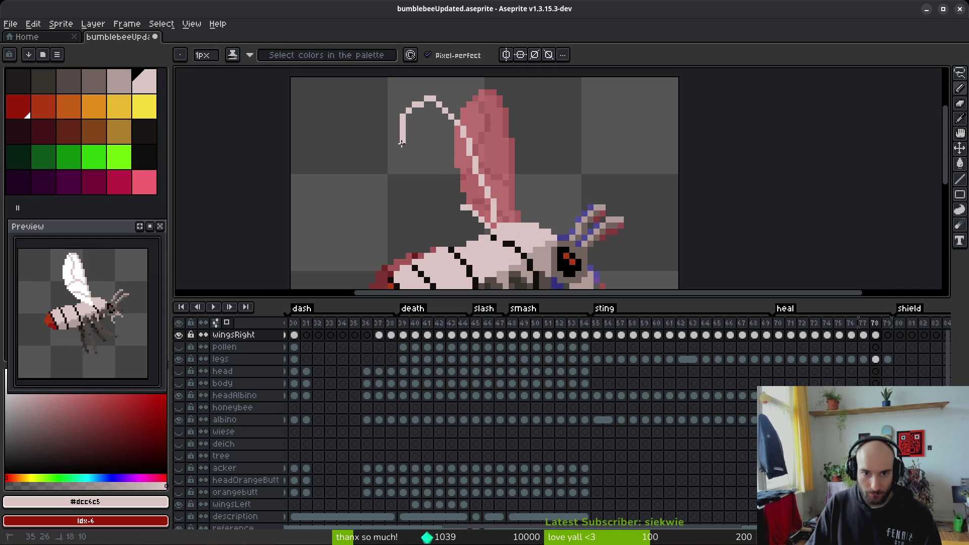
{"action": "key", "text": "ctrl+z"}
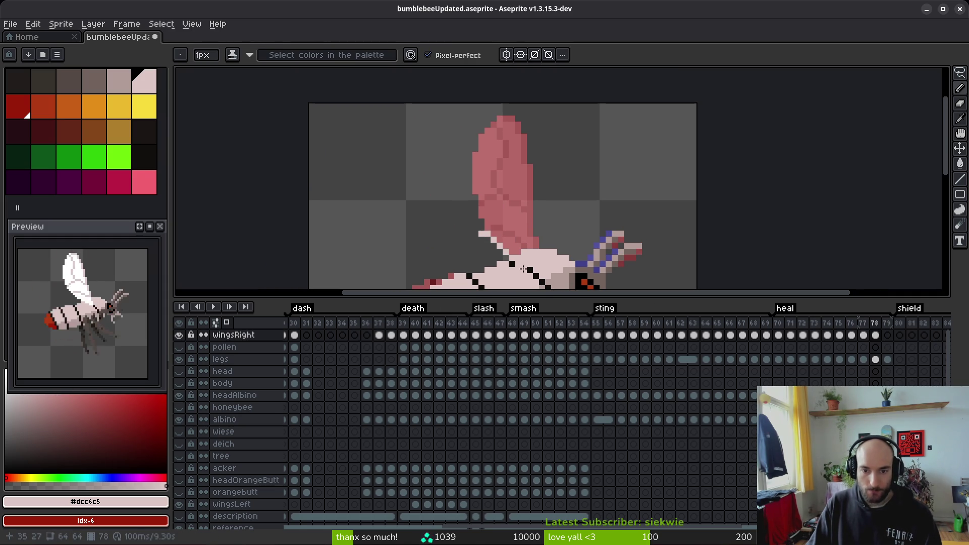
{"action": "left_click_drag", "start_coordinate": [518, 257], "coordinate": [493, 207]}
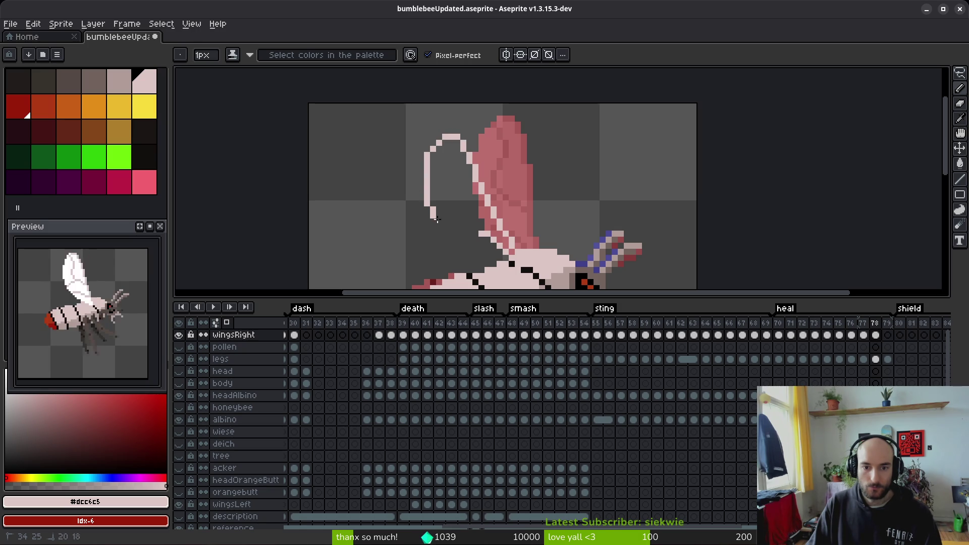
{"action": "key", "text": "e"}
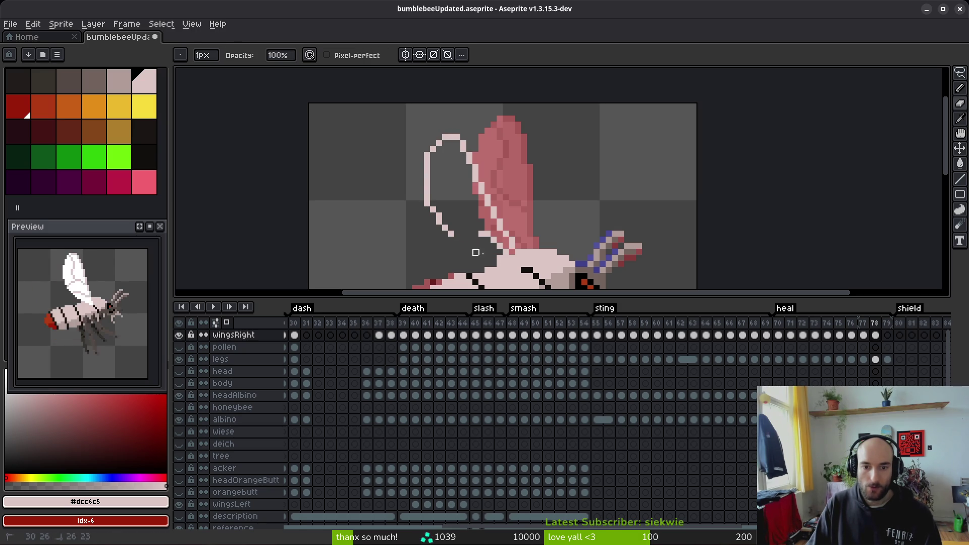
{"action": "key", "text": "b"}
{"action": "left_click_drag", "start_coordinate": [495, 246], "coordinate": [449, 221]}
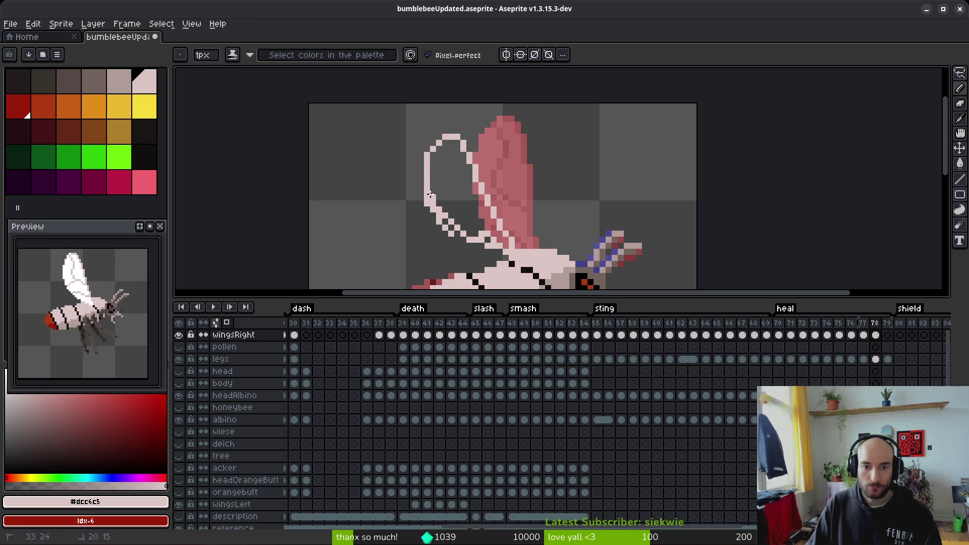
- Fill the frame 78 wing outline with light pink and touch up its edge
{"action": "key", "text": "g"}
{"action": "left_click", "coordinate": [459, 196]}
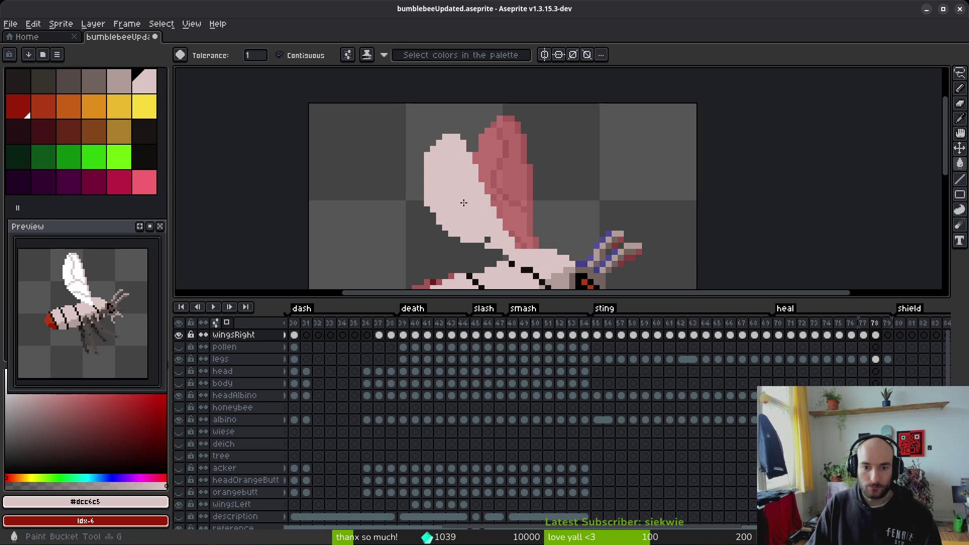
{"action": "key", "text": "b"}
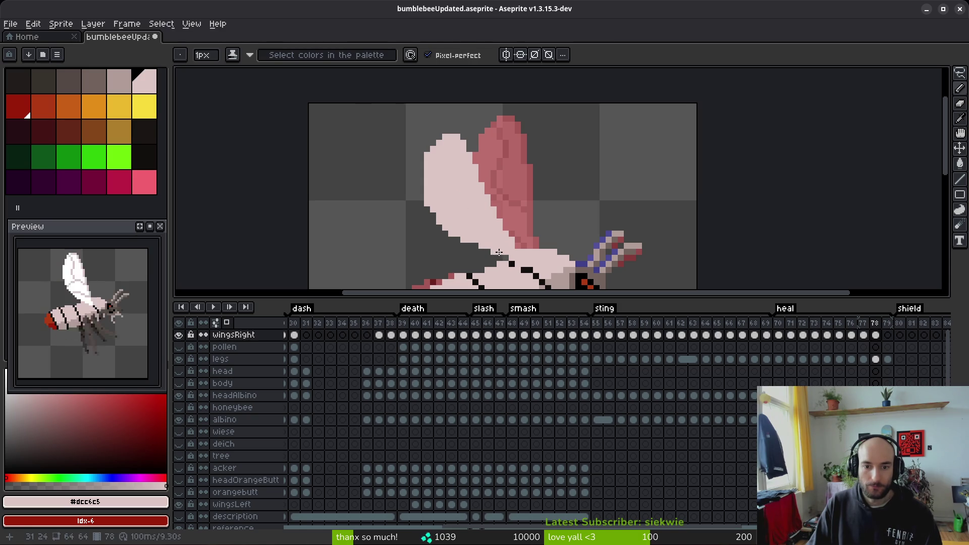
{"action": "key", "text": "e"}
{"action": "scroll", "coordinate": [517, 246], "scroll_direction": "down", "scroll_amount": 2}
{"action": "key", "text": "b"}
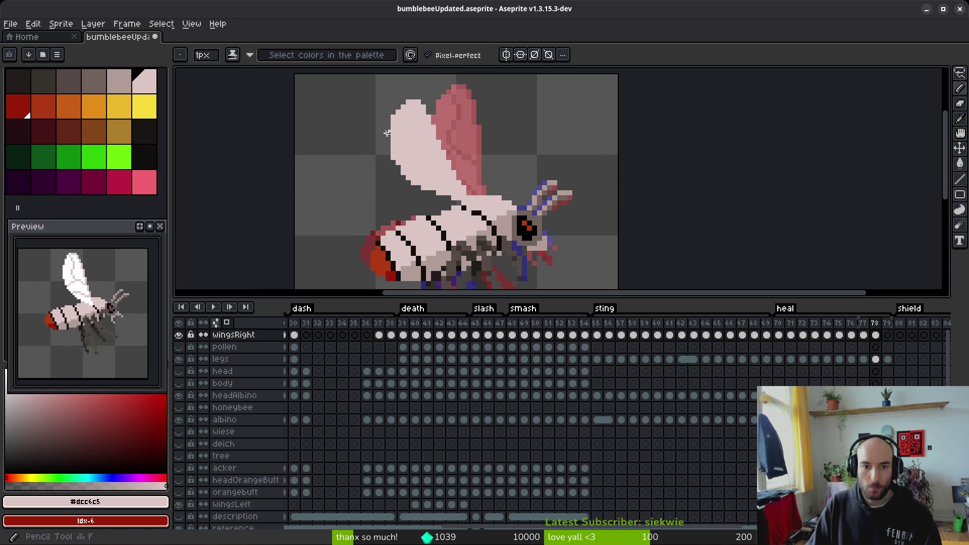
{"action": "scroll", "coordinate": [391, 154], "scroll_direction": "up", "scroll_amount": 3}
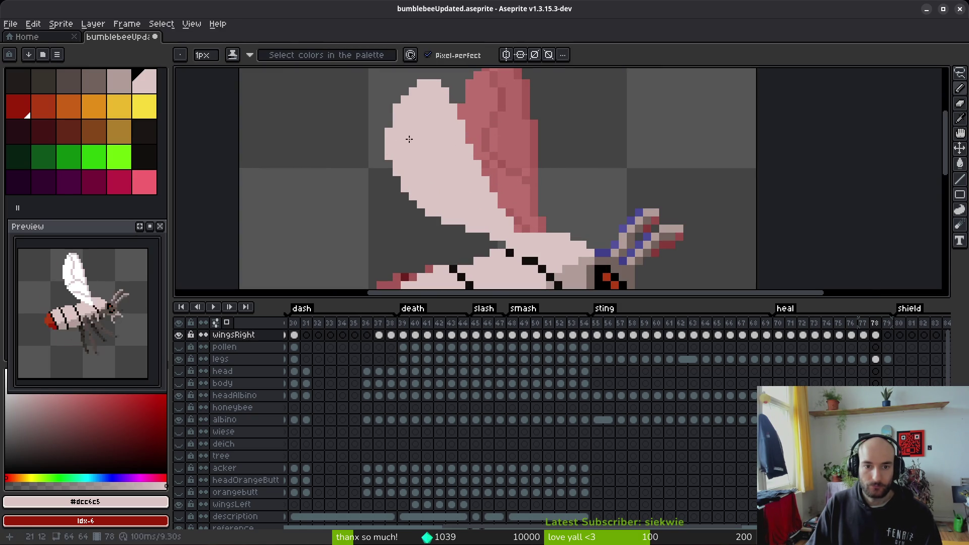
{"action": "scroll", "coordinate": [397, 123], "scroll_direction": "down", "scroll_amount": 2}
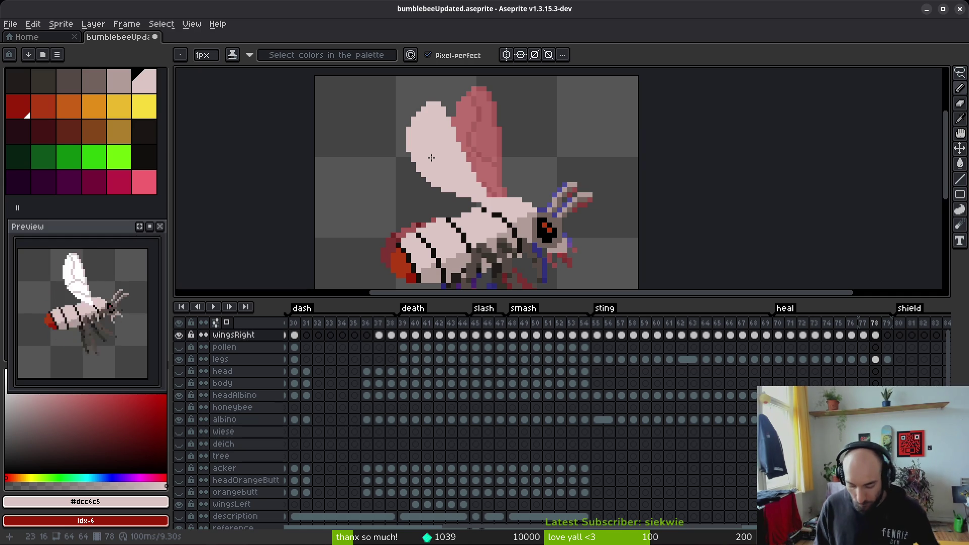
{"action": "scroll", "coordinate": [526, 234], "scroll_direction": "down", "scroll_amount": 2}
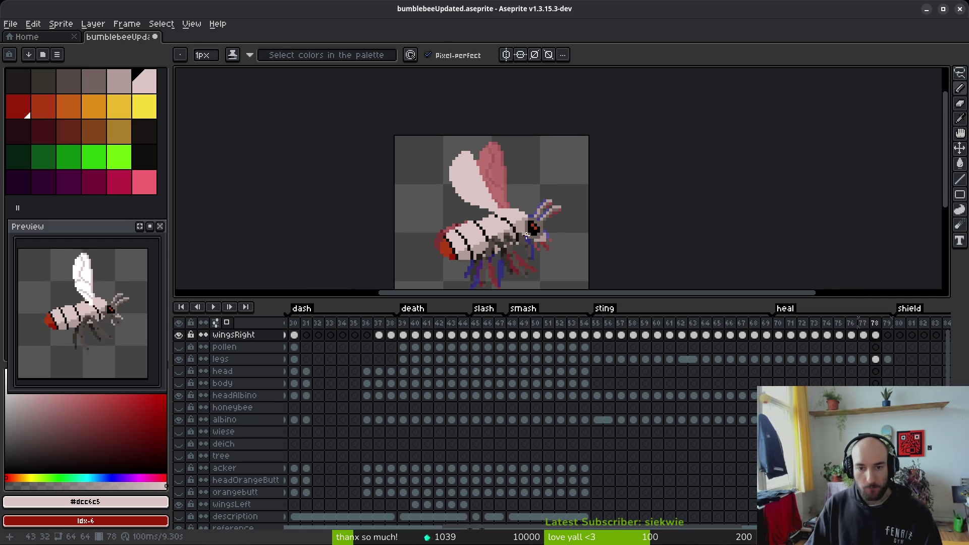
- Compare with frame 77, then outline the raised wing on frame 79
{"action": "key", "text": "comma"}
{"action": "key", "text": "i"}
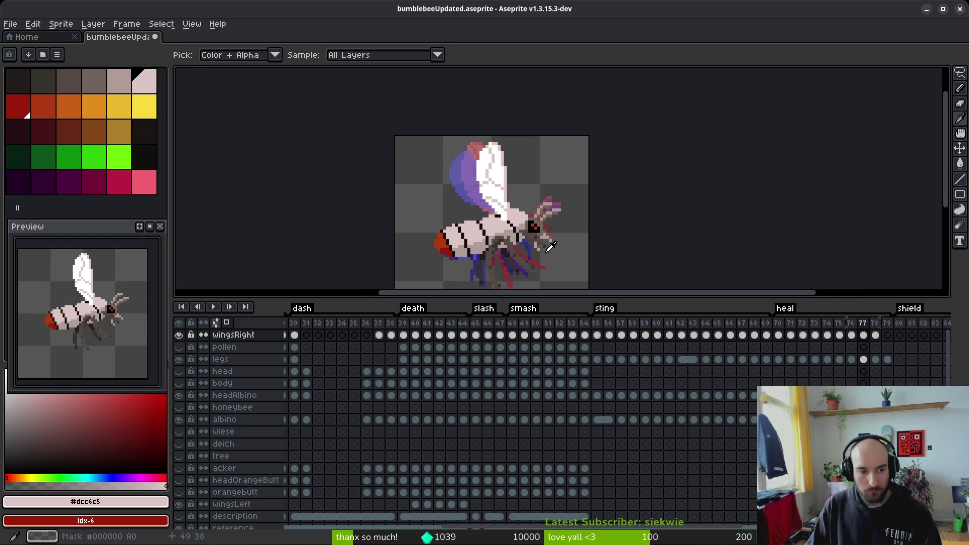
{"action": "key", "text": "period"}
{"action": "key", "text": "period"}
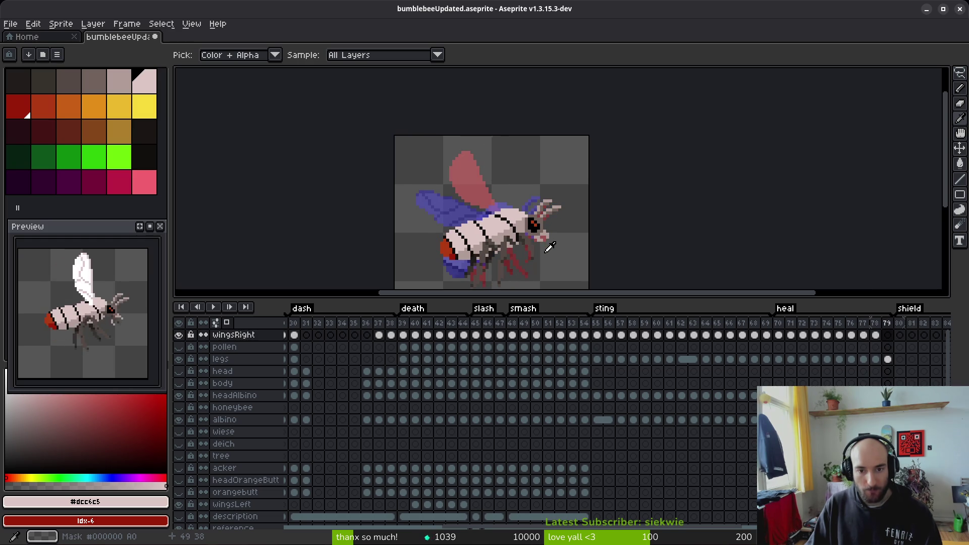
{"action": "key", "text": "b"}
{"action": "scroll", "coordinate": [462, 192], "scroll_direction": "up", "scroll_amount": 3}
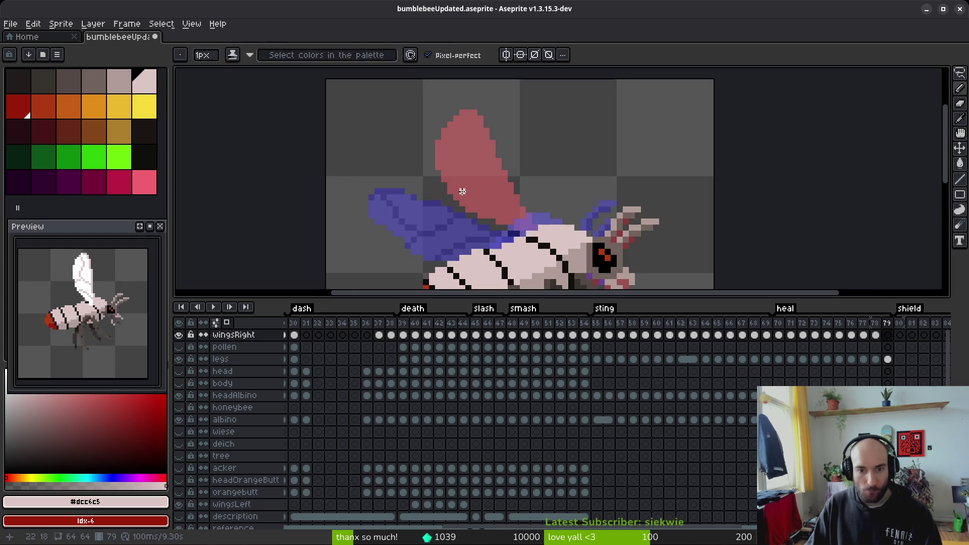
{"action": "scroll", "coordinate": [552, 232], "scroll_direction": "up", "scroll_amount": 1}
{"action": "mouse_move", "coordinate": [519, 227]}
{"action": "left_mouse_down"}
{"action": "mouse_move", "coordinate": [433, 173]}
{"action": "mouse_move", "coordinate": [373, 116]}
{"action": "mouse_move", "coordinate": [394, 196]}
{"action": "mouse_move", "coordinate": [404, 200]}
{"action": "left_mouse_up"}
{"action": "mouse_move", "coordinate": [341, 134]}
{"action": "left_mouse_down"}
{"action": "mouse_move", "coordinate": [369, 180]}
{"action": "mouse_move", "coordinate": [359, 176]}
{"action": "mouse_move", "coordinate": [444, 228]}
{"action": "mouse_move", "coordinate": [525, 241]}
{"action": "left_mouse_up"}
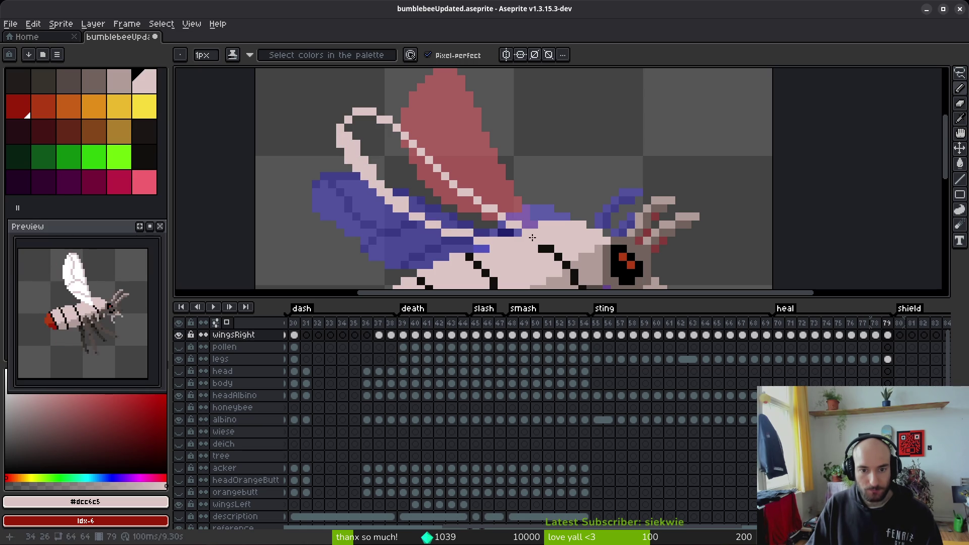
- Fill the frame 79 wing with light pink and extend its edge along the red wing
{"action": "key", "text": "g"}
{"action": "left_click", "coordinate": [443, 203]}
{"action": "scroll", "coordinate": [442, 203], "scroll_direction": "down", "scroll_amount": 4}
{"action": "key", "text": "b"}
{"action": "scroll", "coordinate": [508, 258], "scroll_direction": "up", "scroll_amount": 6}
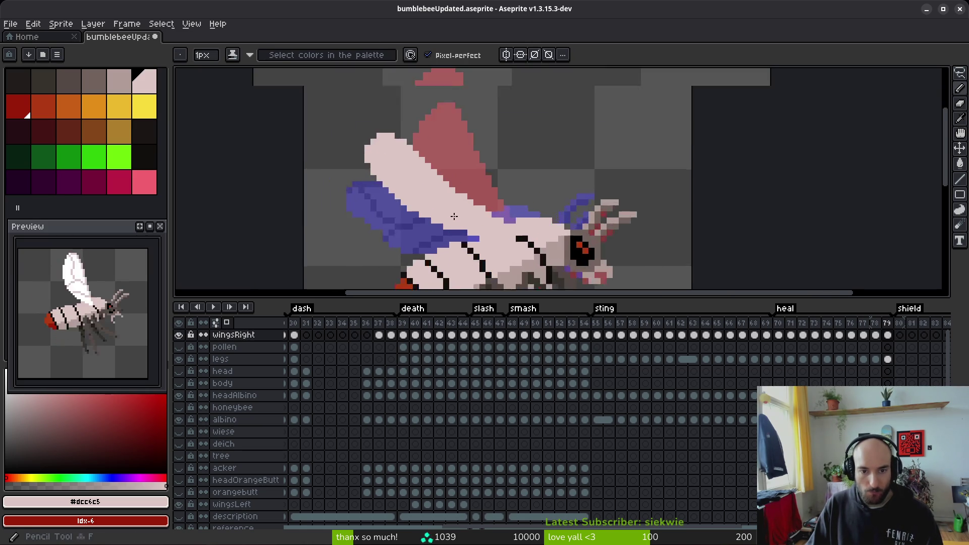
{"action": "scroll", "coordinate": [508, 258], "scroll_direction": "down", "scroll_amount": 3}
{"action": "left_click_drag", "start_coordinate": [596, 260], "coordinate": [510, 196]}
{"action": "left_click_drag", "start_coordinate": [475, 163], "coordinate": [457, 147]}
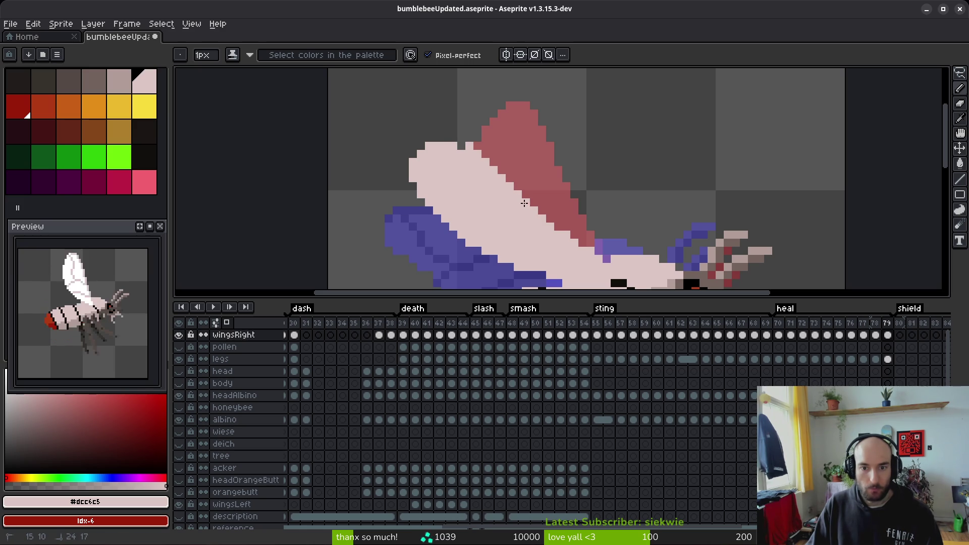
- Zoom and pan around frame 79 to inspect the finished wing
{"action": "key", "text": "h"}
{"action": "scroll", "coordinate": [497, 207], "scroll_direction": "down", "scroll_amount": 3}
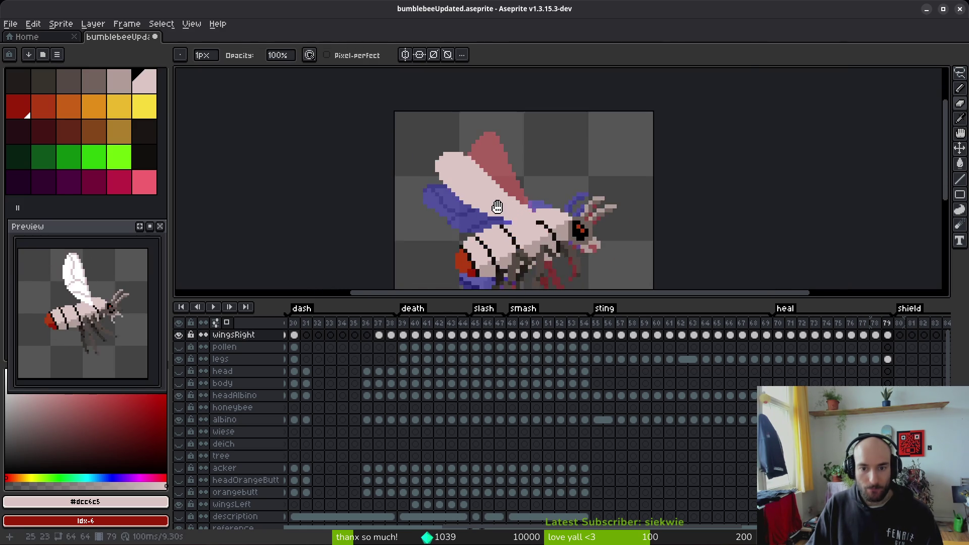
{"action": "key", "text": "b"}
{"action": "scroll", "coordinate": [497, 207], "scroll_direction": "up", "scroll_amount": 4}
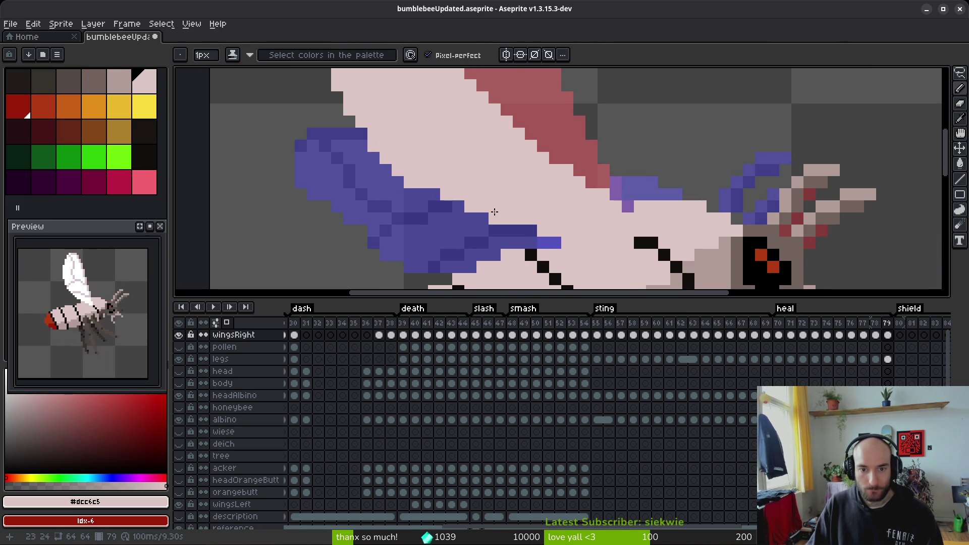
{"action": "scroll", "coordinate": [505, 224], "scroll_direction": "down", "scroll_amount": 3}
{"action": "scroll", "coordinate": [472, 214], "scroll_direction": "up", "scroll_amount": 3}
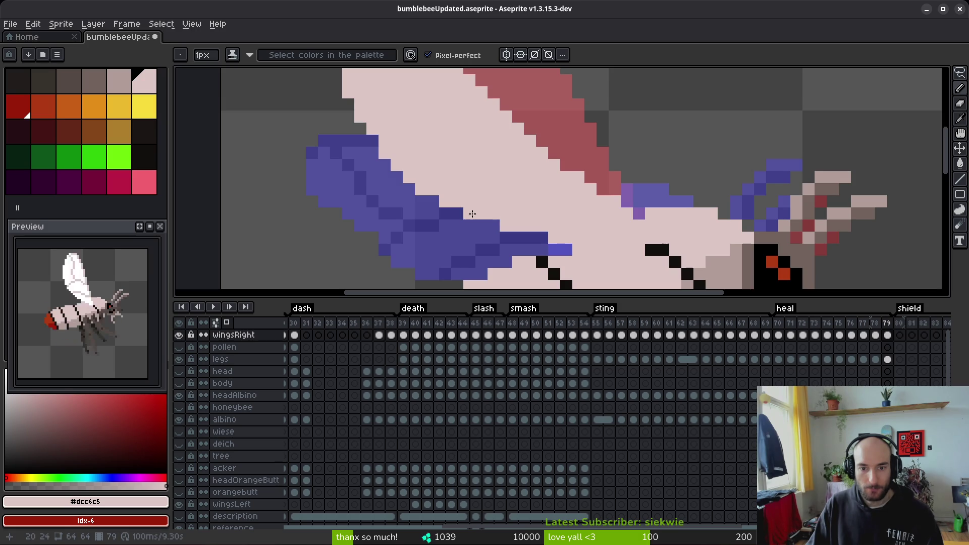
{"action": "scroll", "coordinate": [471, 214], "scroll_direction": "down", "scroll_amount": 3}
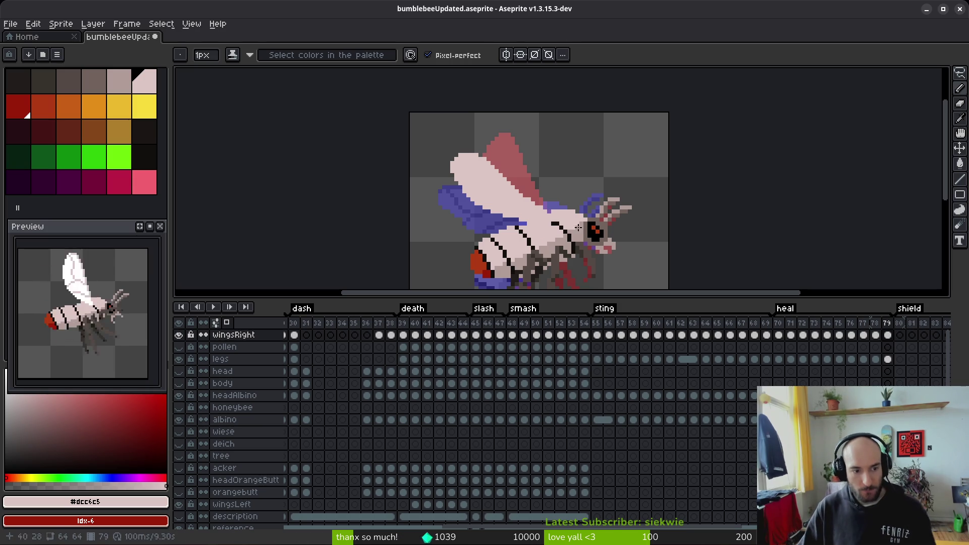
{"action": "scroll", "coordinate": [522, 228], "scroll_direction": "down", "scroll_amount": 2}
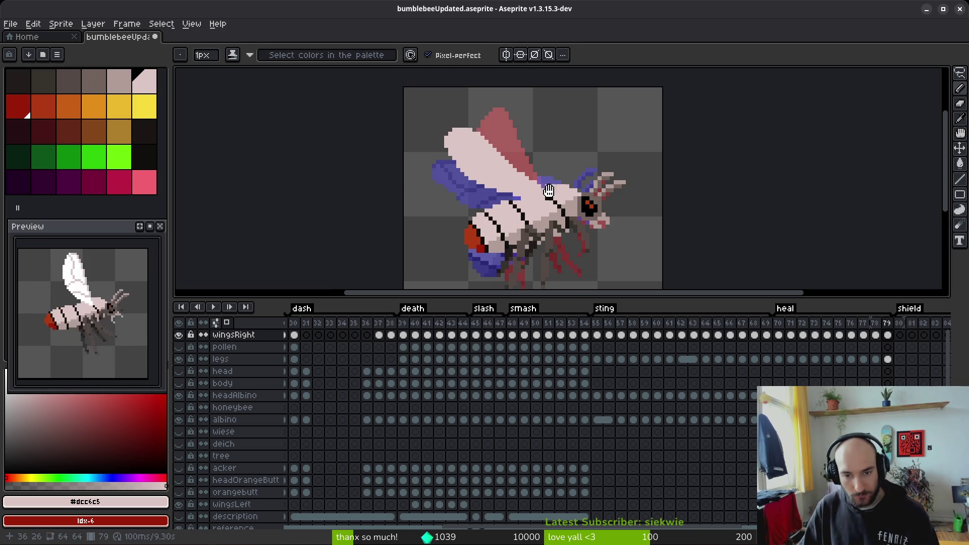
- Loosely lasso around the raised wing, release the selection and save the sprite
{"action": "key", "text": "i"}
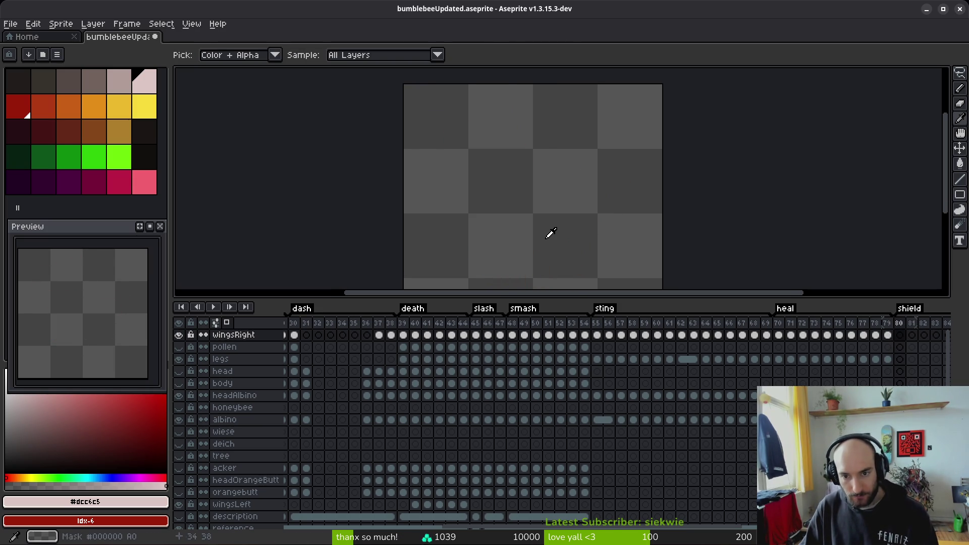
{"action": "key", "text": "b"}
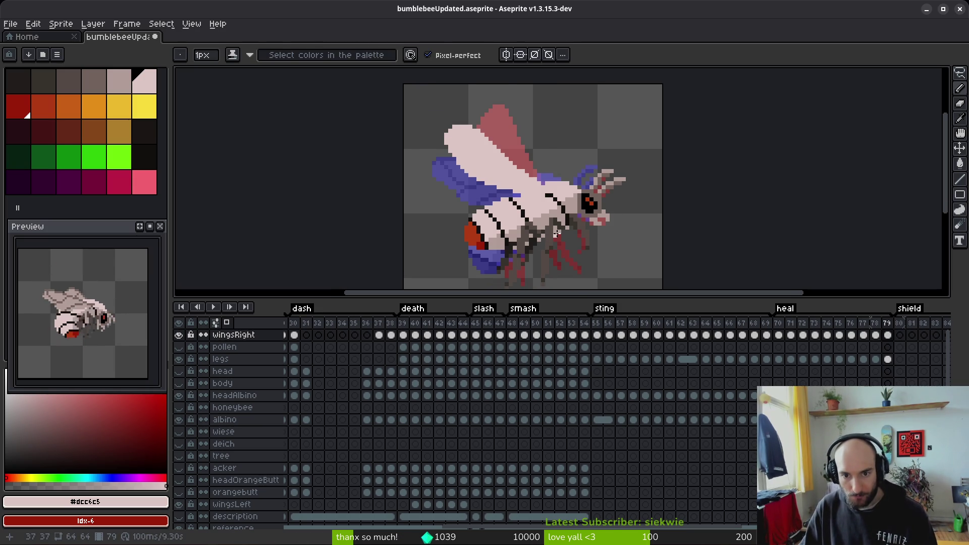
{"action": "key", "text": "q"}
{"action": "mouse_move", "coordinate": [575, 207]}
{"action": "left_mouse_down"}
{"action": "mouse_move", "coordinate": [457, 202]}
{"action": "mouse_move", "coordinate": [591, 196]}
{"action": "mouse_move", "coordinate": [557, 165]}
{"action": "left_mouse_up"}
{"action": "left_click", "coordinate": [557, 165]}
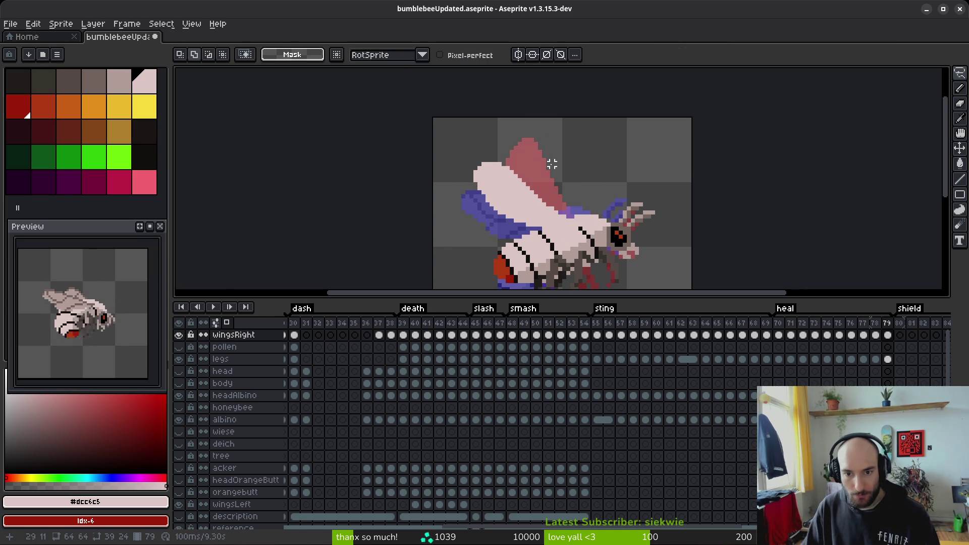
{"action": "scroll", "coordinate": [572, 229], "scroll_direction": "down", "scroll_amount": 2}
{"action": "scroll", "coordinate": [571, 228], "scroll_direction": "right", "scroll_amount": 2}
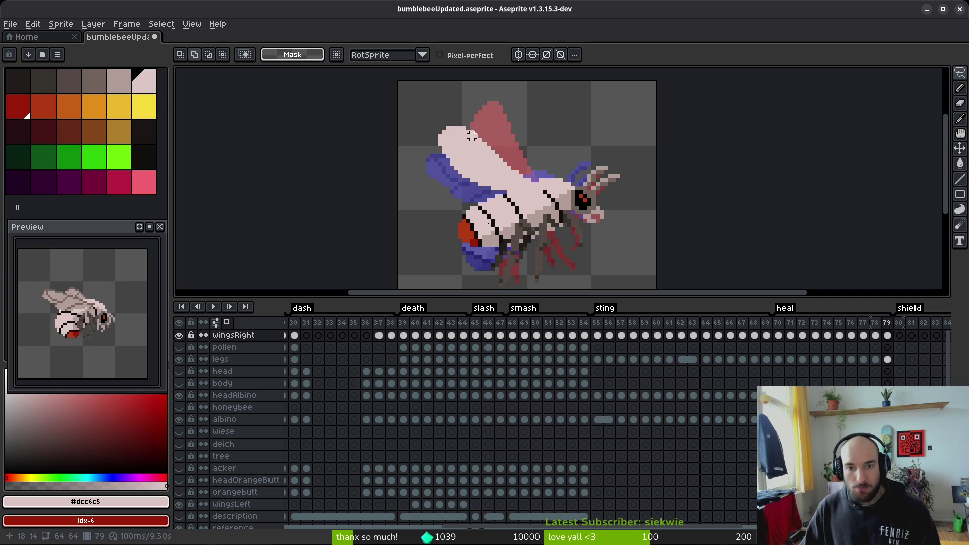
{"action": "key", "text": "ctrl+s"}
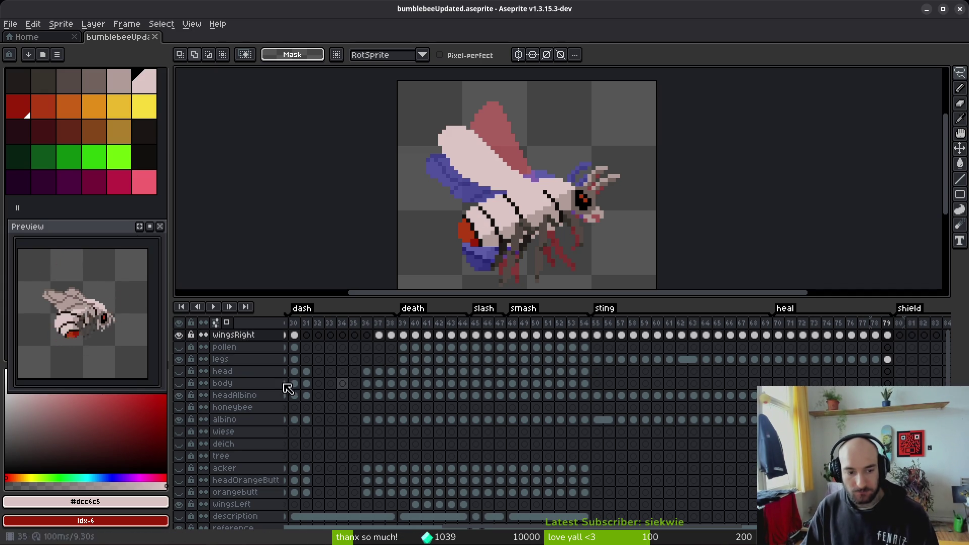
- Hide the albino and black-and-yellow body layers to compare, then show the albino layer again
{"action": "left_click", "coordinate": [183, 420]}
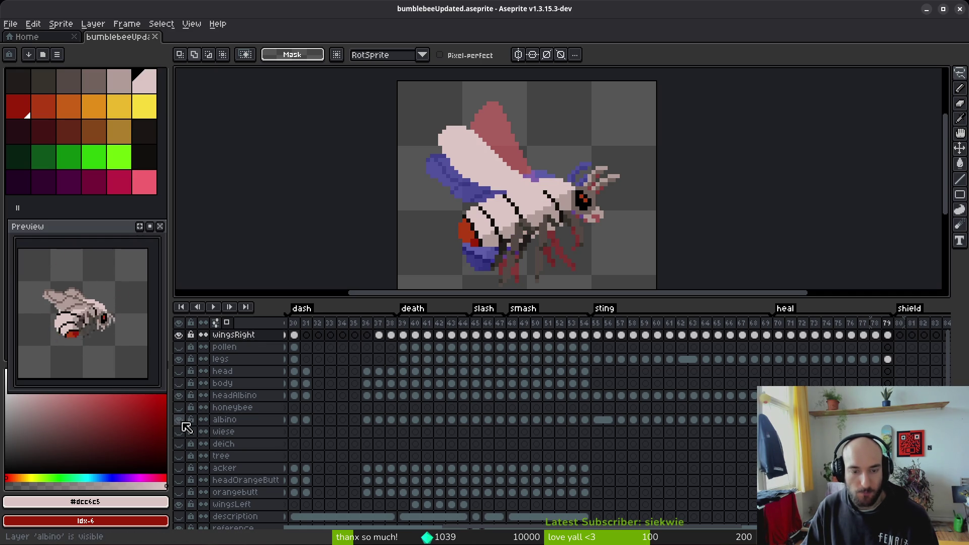
{"action": "left_click", "coordinate": [549, 371]}
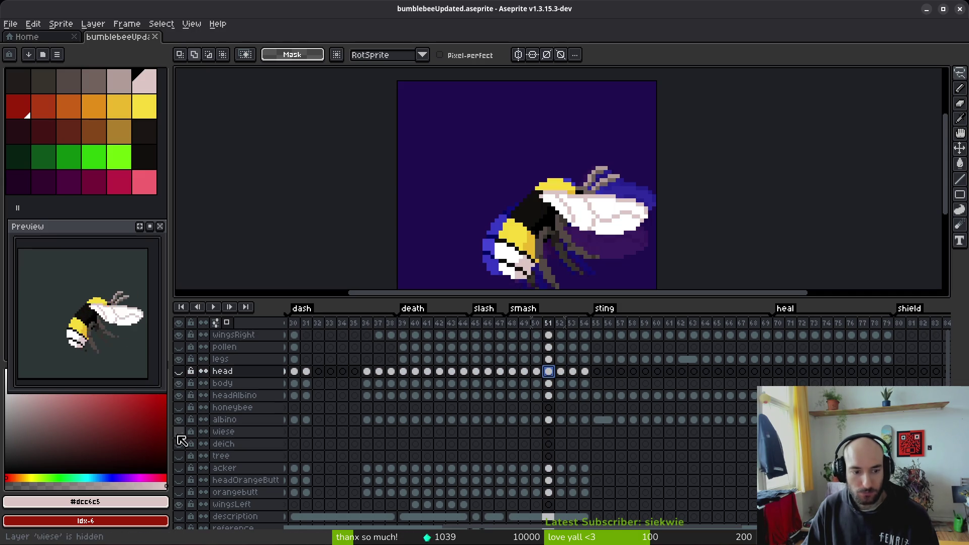
{"action": "left_click", "coordinate": [180, 420]}
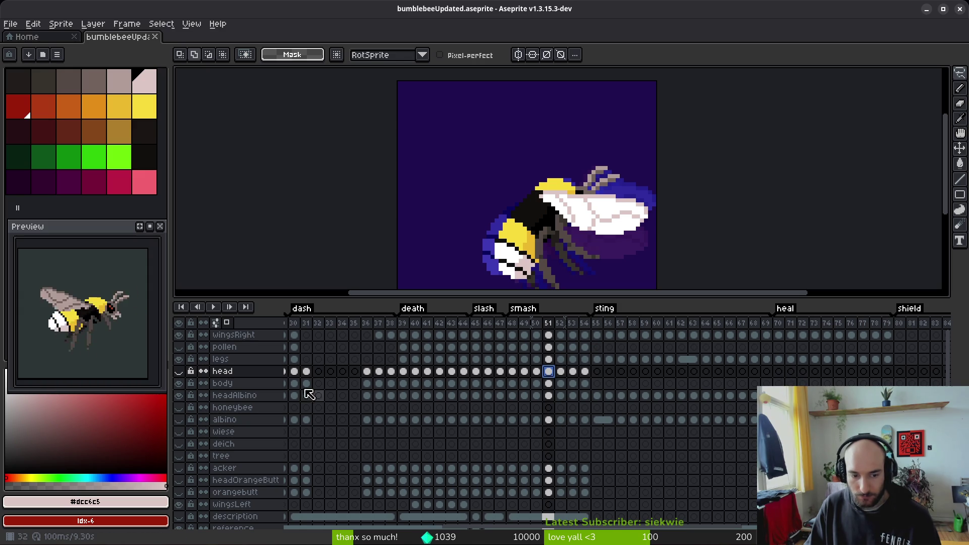
{"action": "left_click", "coordinate": [179, 382]}
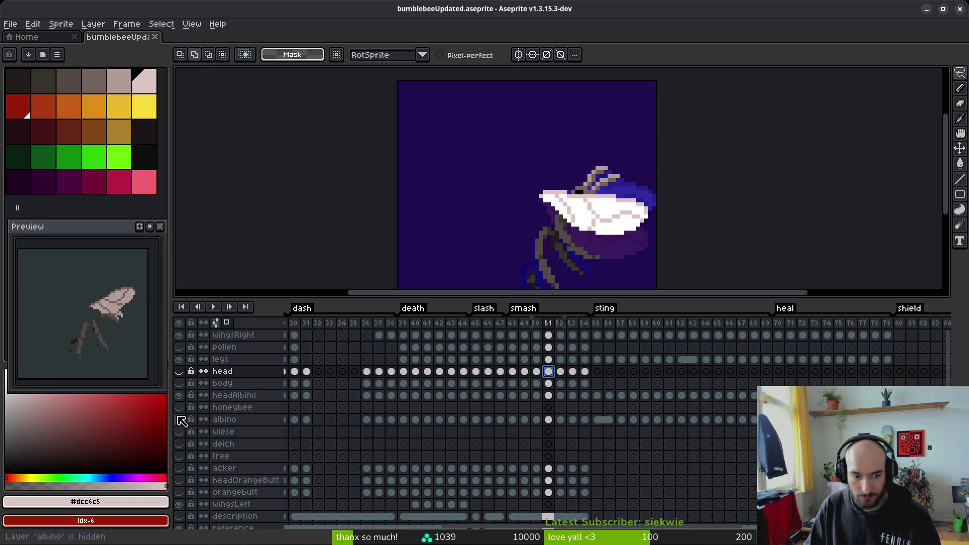
{"action": "left_click", "coordinate": [179, 420]}
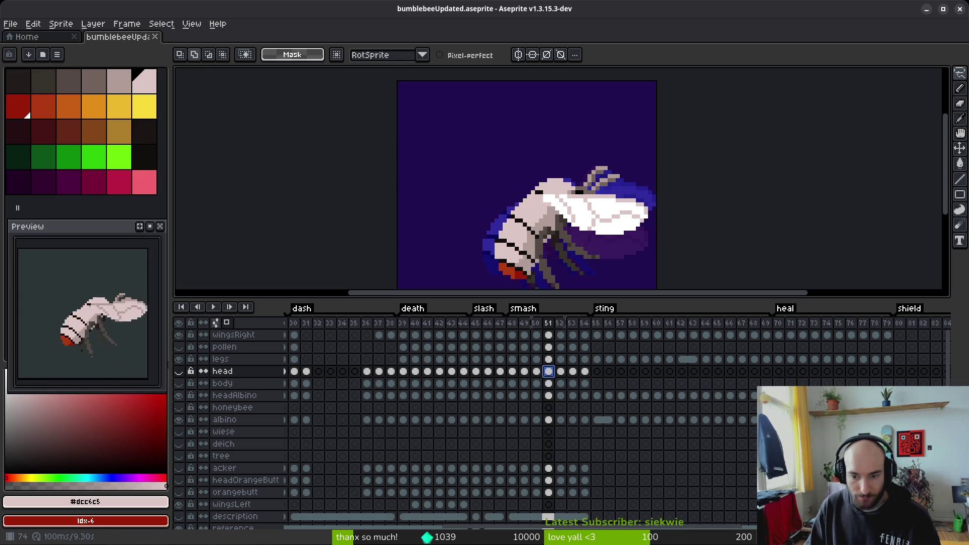
- Select the albino cel on frame 79, save again and turn off onion skin
{"action": "left_click", "coordinate": [886, 419]}
{"action": "key", "text": "ctrl+s"}
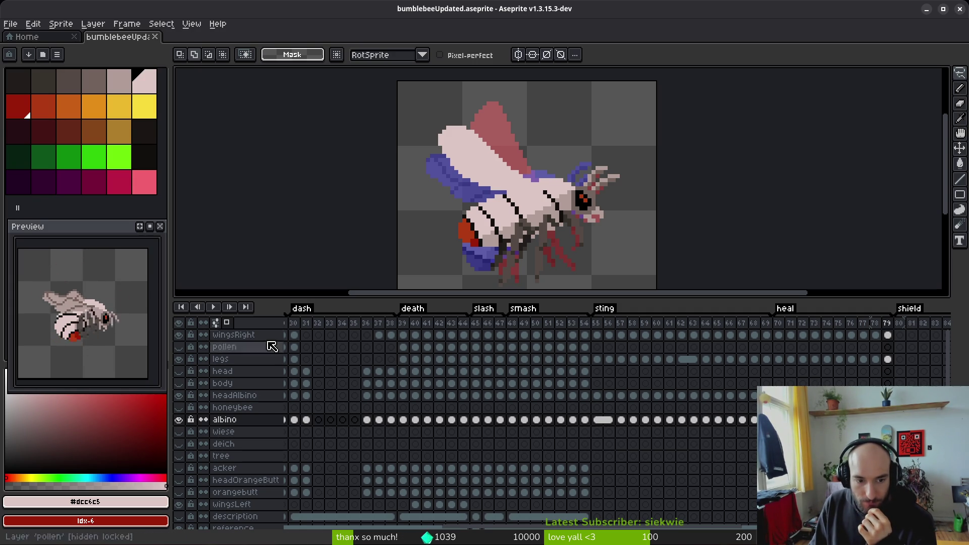
{"action": "left_click", "coordinate": [216, 322]}
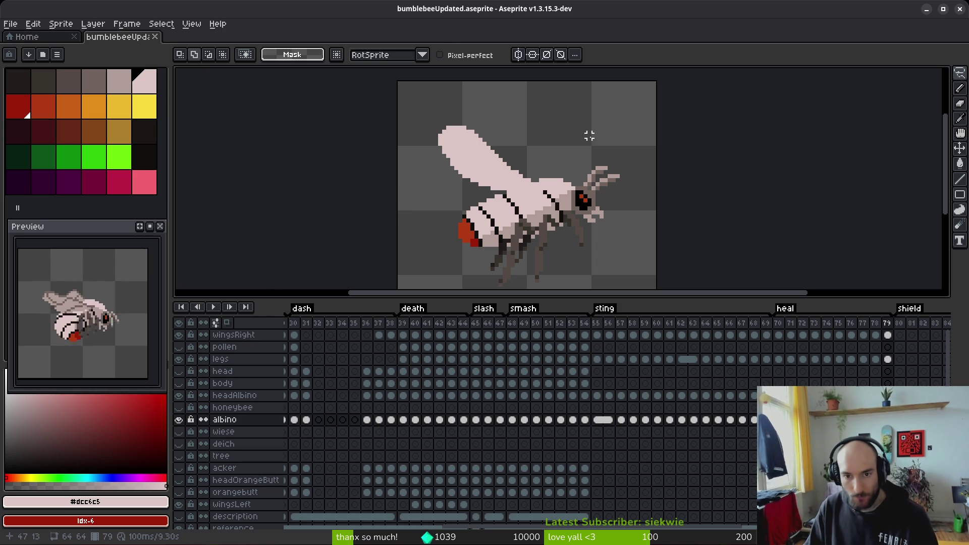
- Undo the stray pencil stroke beside the wing on frame 78
{"action": "key", "text": "f"}
{"action": "key", "text": "Left"}
{"action": "scroll", "coordinate": [555, 179], "scroll_direction": "up", "scroll_amount": 3}
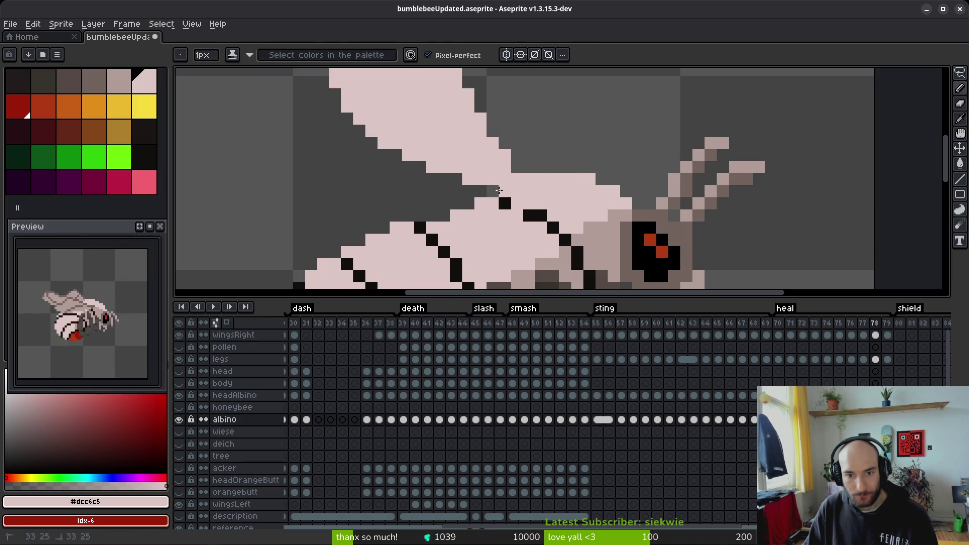
{"action": "key", "text": "e"}
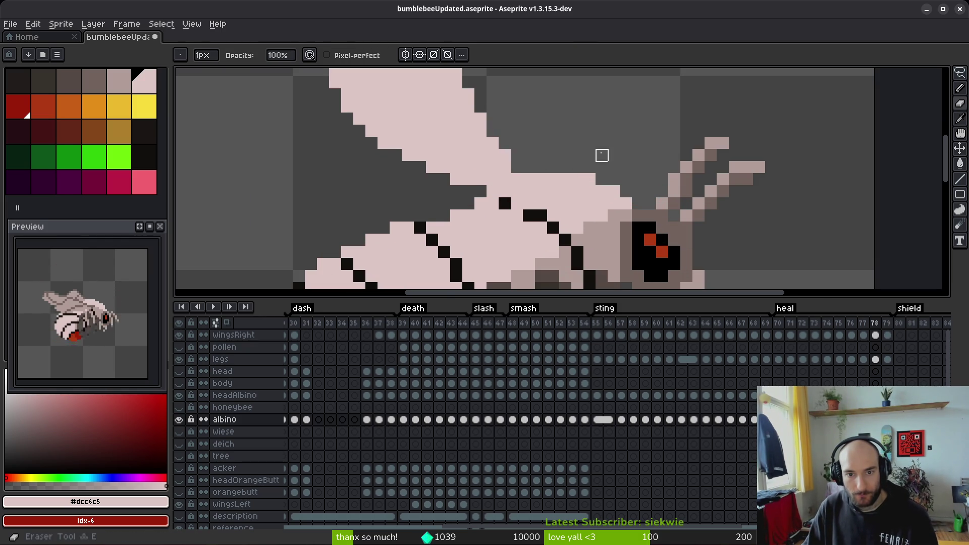
{"action": "scroll", "coordinate": [601, 153], "scroll_direction": "down", "scroll_amount": 2}
{"action": "scroll", "coordinate": [561, 163], "scroll_direction": "up", "scroll_amount": 2}
{"action": "key", "text": "ctrl+z"}
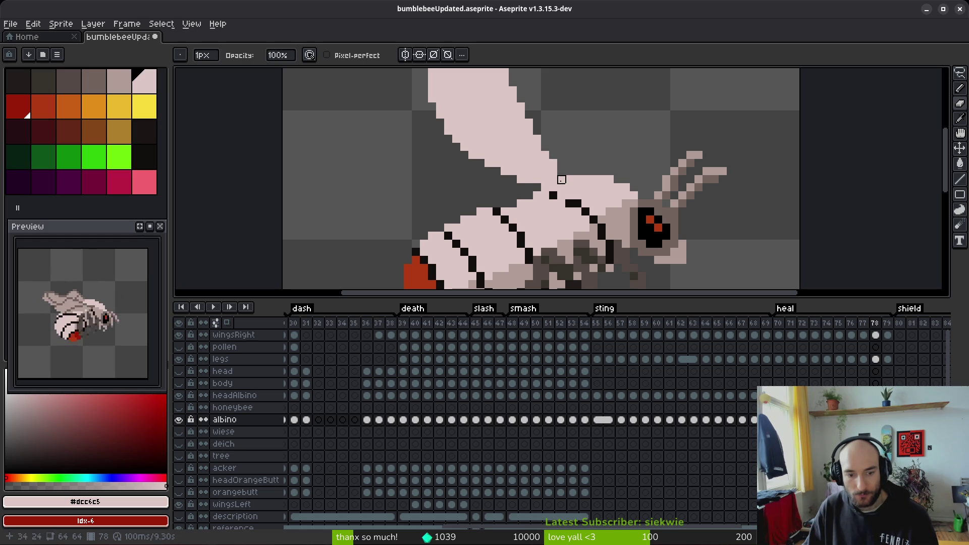
{"action": "key", "text": "ctrl+z"}
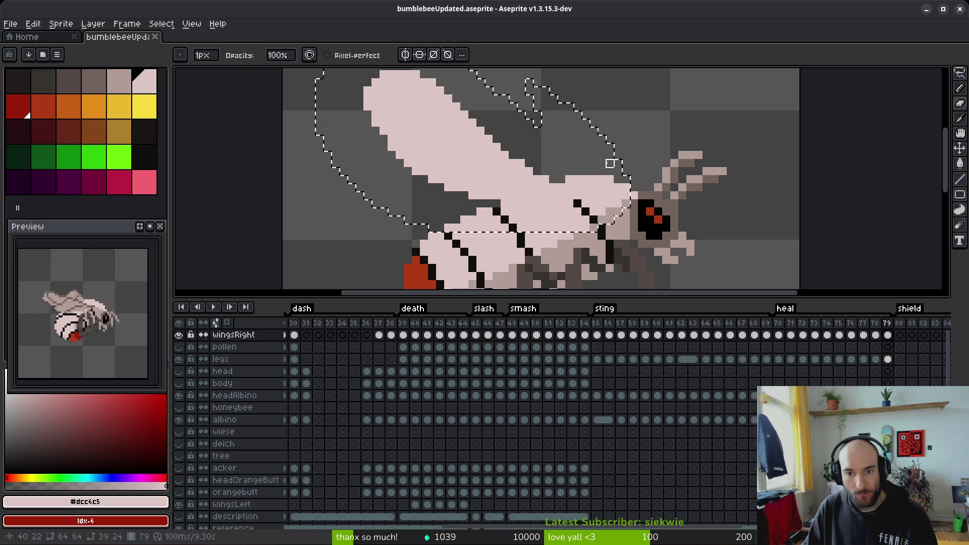
{"action": "key", "text": "ctrl+z"}
{"action": "key", "text": "ctrl+z"}
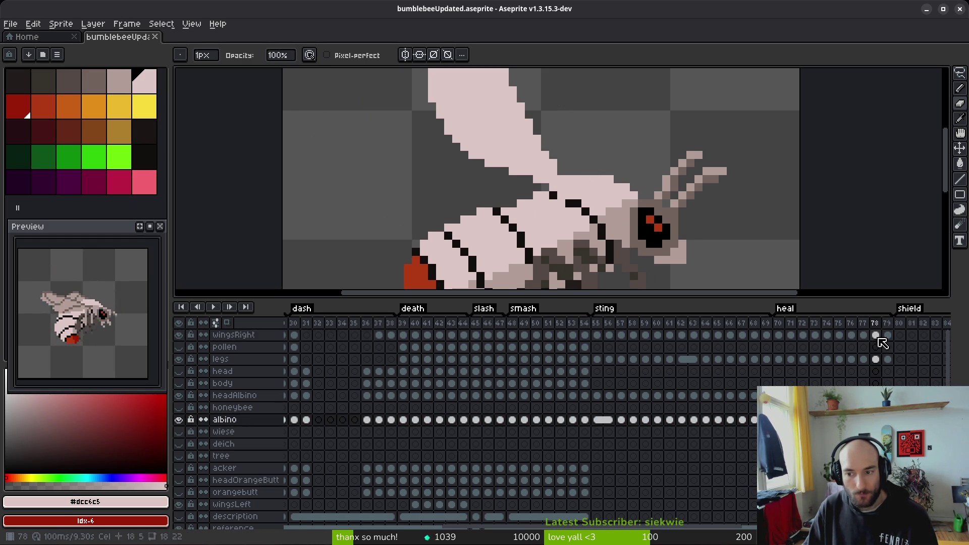
- Select the wingsRight cel on frame 78 with the pencil ready
{"action": "left_click", "coordinate": [875, 335]}
{"action": "key", "text": "b"}
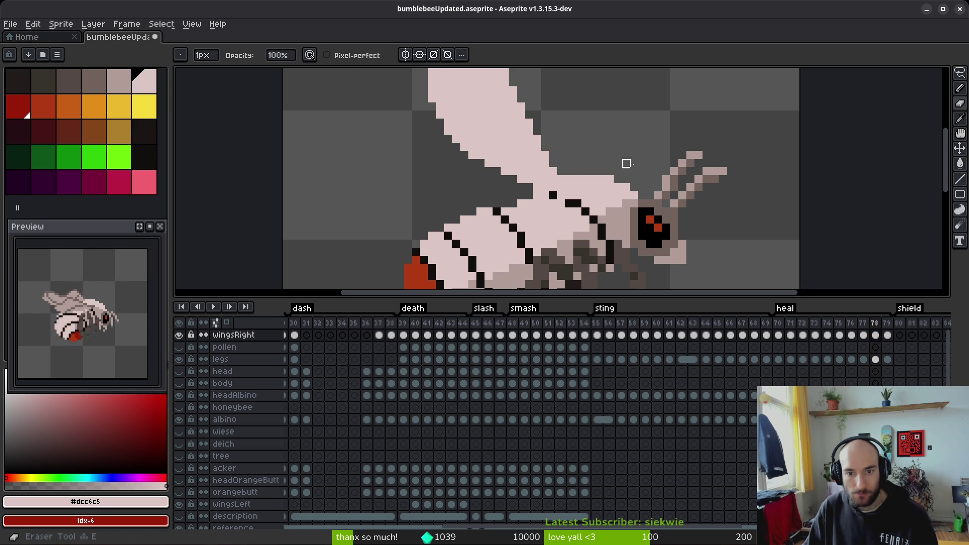
{"action": "scroll", "coordinate": [601, 165], "scroll_direction": "down", "scroll_amount": 3}
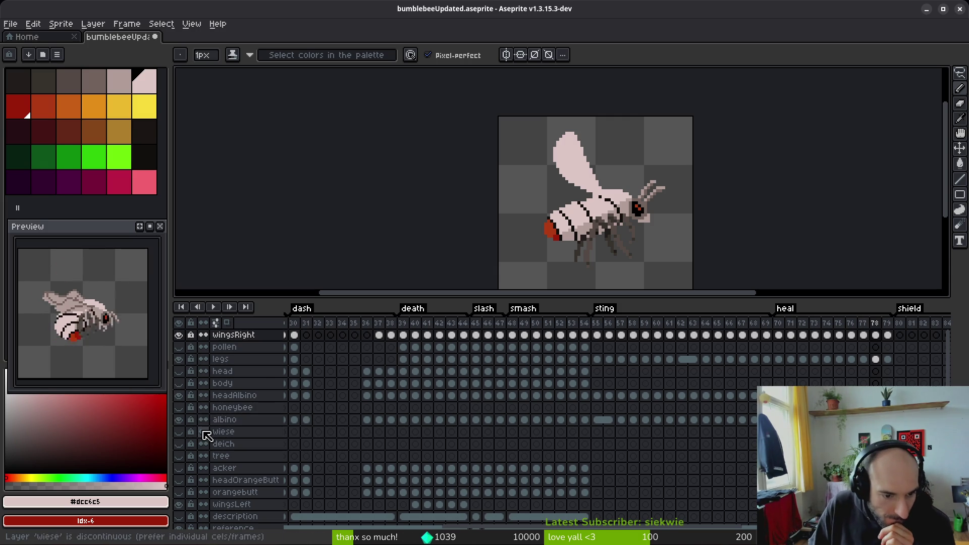
- Unlock the honeybee and wingsRight layers and check wingsRight is visible
{"action": "left_click", "coordinate": [192, 409]}
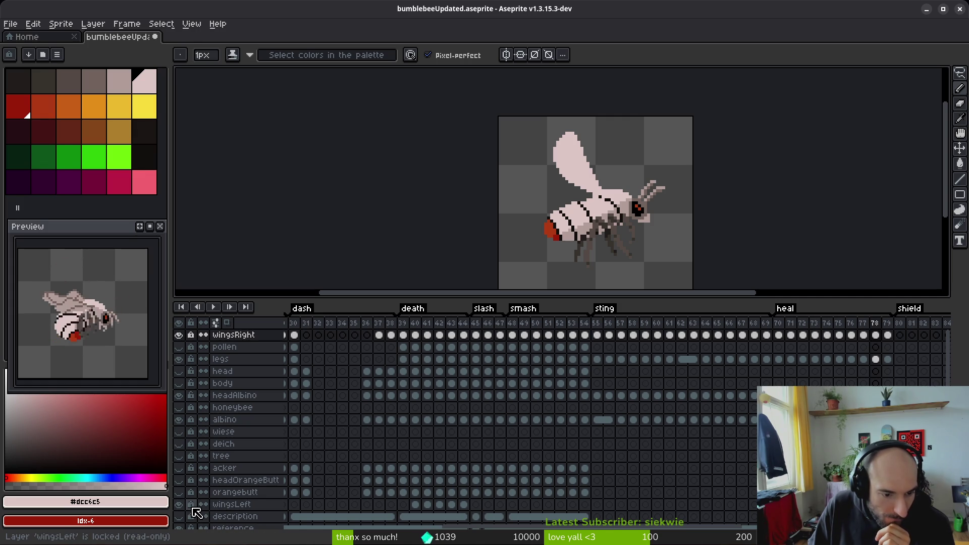
{"action": "left_click", "coordinate": [191, 335]}
{"action": "left_click", "coordinate": [191, 336]}
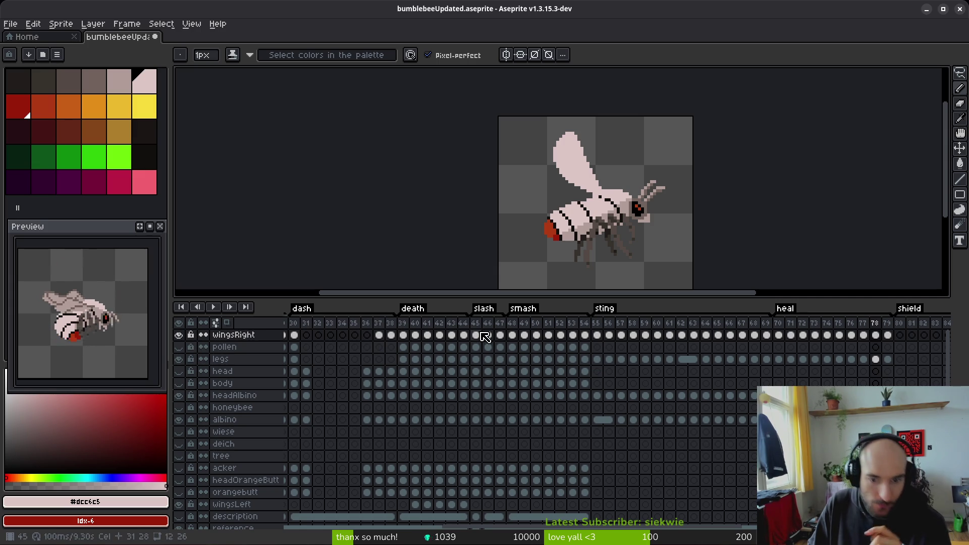
{"action": "left_click", "coordinate": [181, 336]}
{"action": "left_click", "coordinate": [181, 337]}
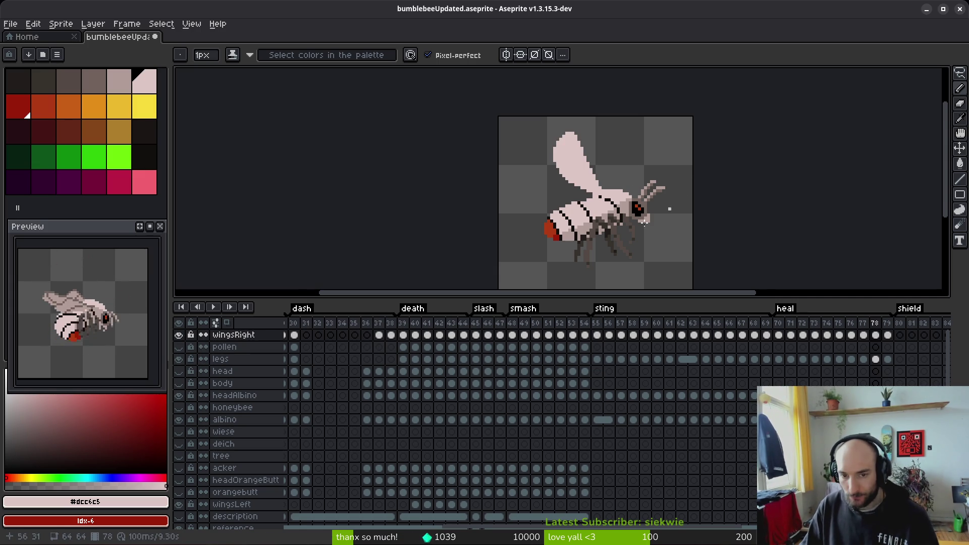
{"action": "scroll", "coordinate": [592, 207], "scroll_direction": "up", "scroll_amount": 5}
{"action": "key", "text": "e"}
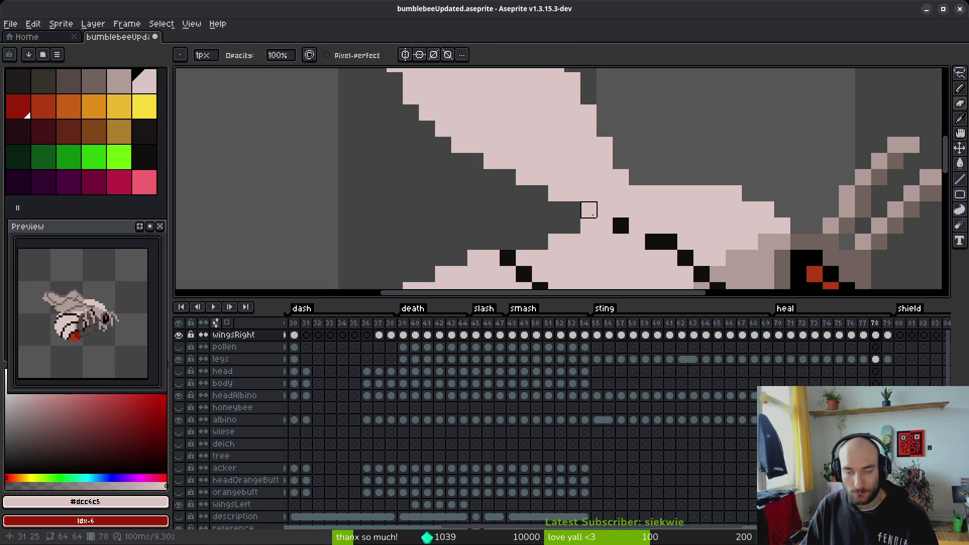
- Switch to the shading pencil with darker pink #b19d99 and darken a pixel on the wing edge
{"action": "scroll", "coordinate": [612, 228], "scroll_direction": "down", "scroll_amount": 5}
{"action": "scroll", "coordinate": [625, 234], "scroll_direction": "up", "scroll_amount": 1}
{"action": "key", "text": "b"}
{"action": "key", "text": "["}
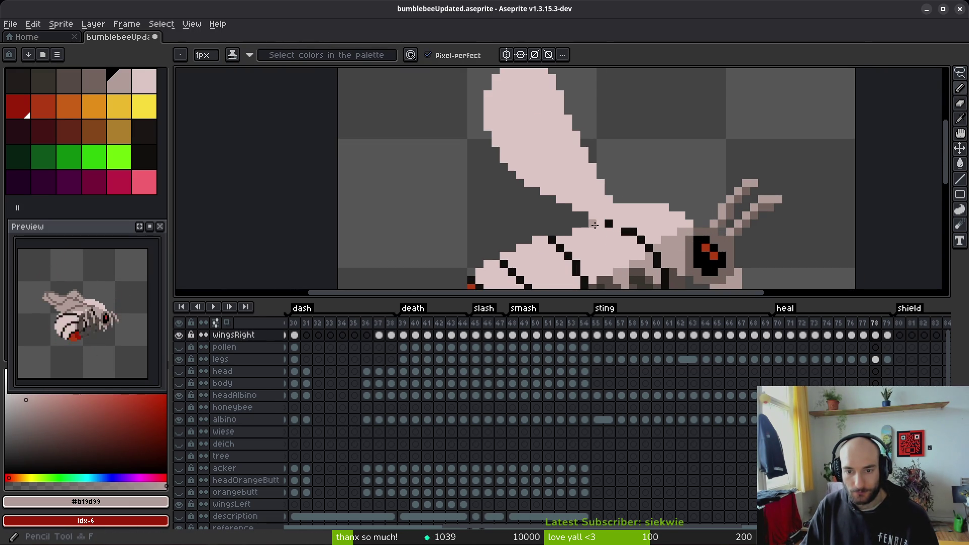
{"action": "left_click", "coordinate": [597, 187]}
{"action": "scroll", "coordinate": [593, 202], "scroll_direction": "up", "scroll_amount": 2}
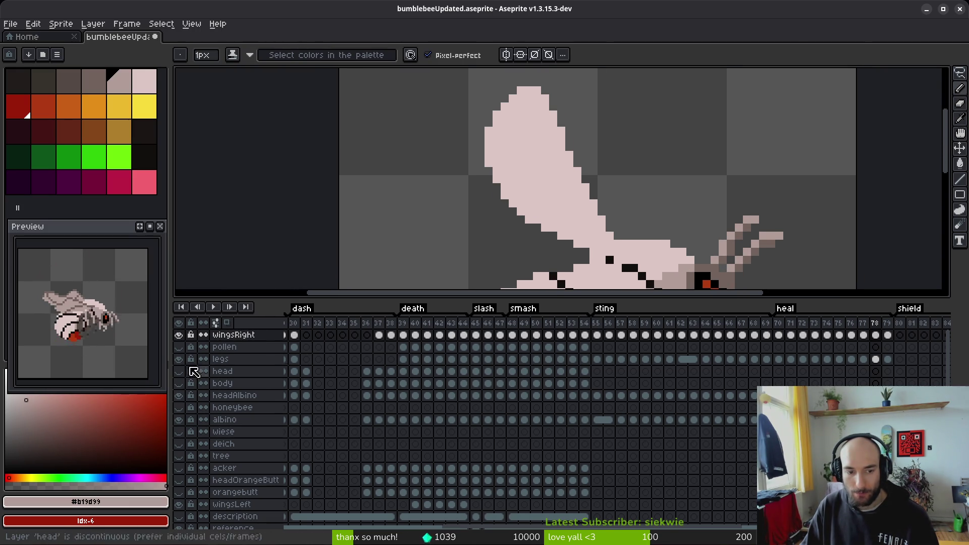
- Hide the albino body layer and sample a colour from the canvas
{"action": "left_click", "coordinate": [181, 423]}
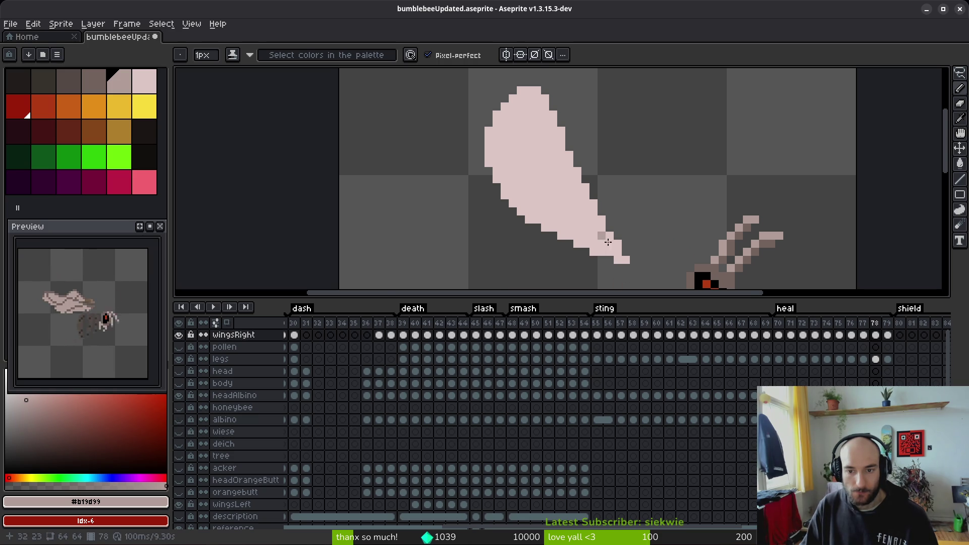
{"action": "scroll", "coordinate": [608, 224], "scroll_direction": "up", "scroll_amount": 2}
{"action": "scroll", "coordinate": [610, 226], "scroll_direction": "down", "scroll_amount": 3}
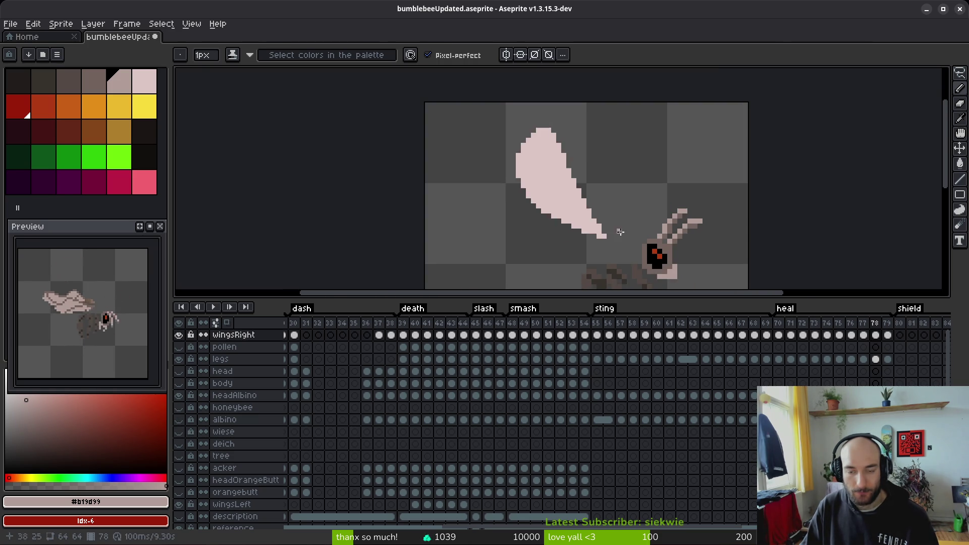
{"action": "key", "text": "alt"}
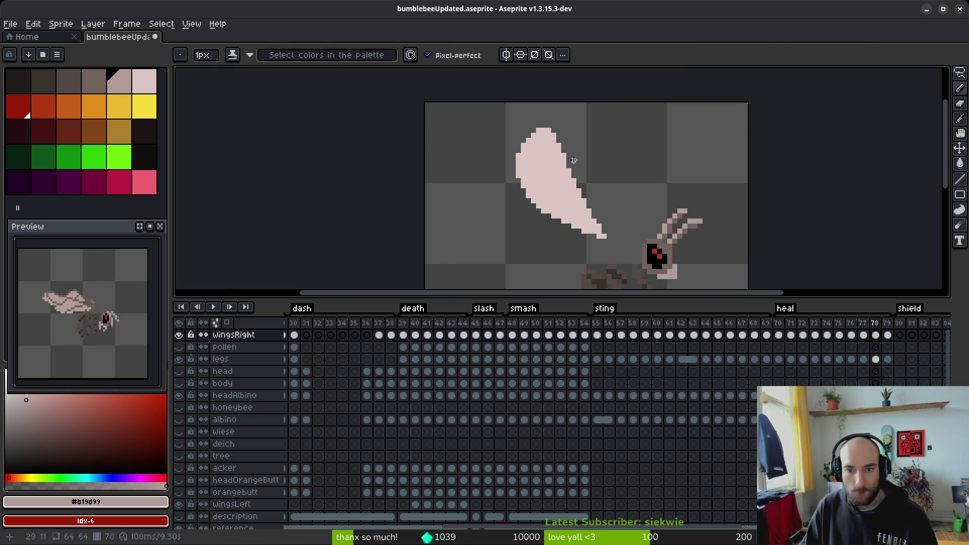
{"action": "scroll", "coordinate": [558, 200], "scroll_direction": "up", "scroll_amount": 2}
- Shade the right wing's top and right edges with darker pink pixels
{"action": "left_click", "coordinate": [498, 147]}
{"action": "left_click", "coordinate": [522, 147]}
{"action": "left_click", "coordinate": [534, 159]}
{"action": "left_click", "coordinate": [546, 183]}
{"action": "left_click", "coordinate": [558, 207]}
{"action": "left_click", "coordinate": [582, 232]}
{"action": "left_click", "coordinate": [570, 244]}
{"action": "left_click", "coordinate": [558, 220]}
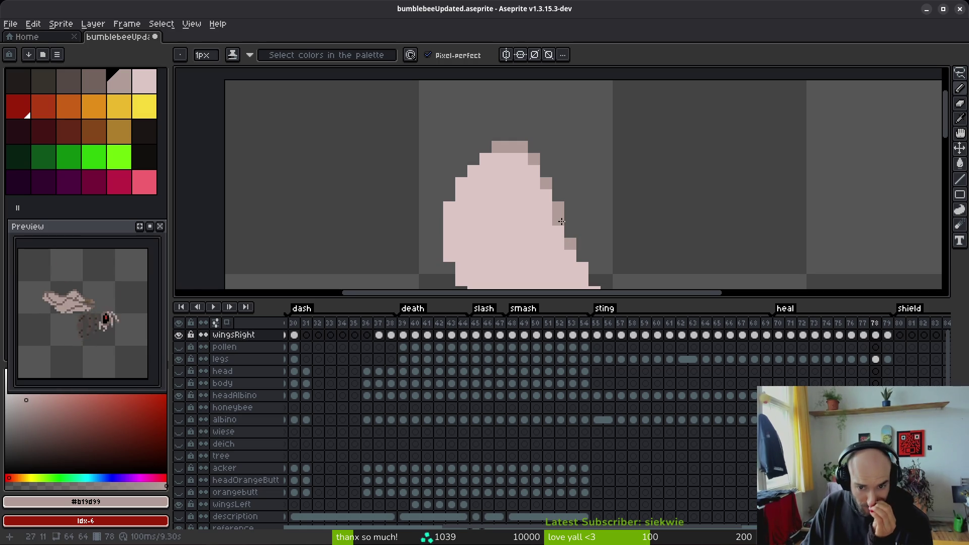
{"action": "left_click_drag", "start_coordinate": [585, 278], "coordinate": [564, 230]}
{"action": "left_click", "coordinate": [564, 230]}
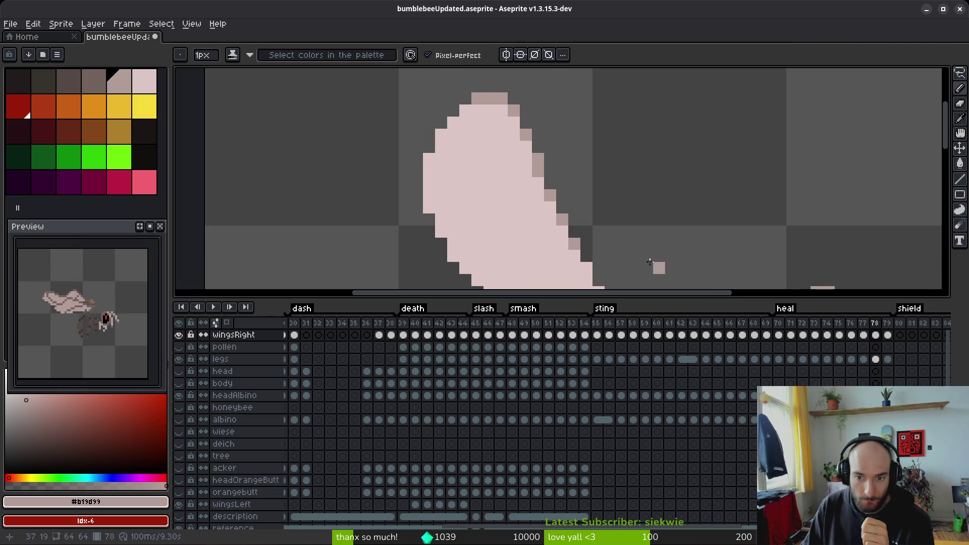
- Darken more pixels along the wing's right, upper-left and left edges
{"action": "left_click_drag", "start_coordinate": [612, 287], "coordinate": [568, 195]}
{"action": "left_click", "coordinate": [555, 196]}
{"action": "left_click", "coordinate": [564, 224]}
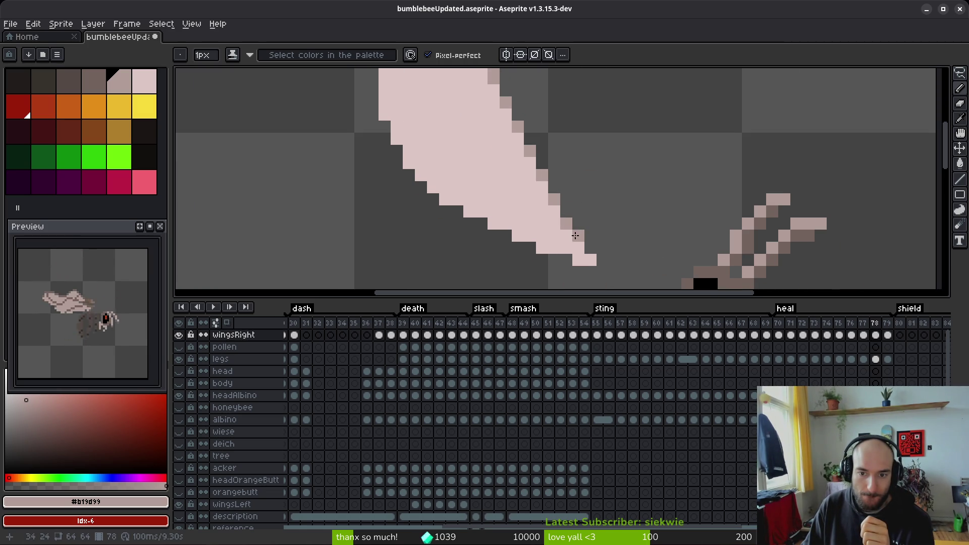
{"action": "scroll", "coordinate": [585, 232], "scroll_direction": "up", "scroll_amount": 3}
{"action": "scroll", "coordinate": [585, 232], "scroll_direction": "left", "scroll_amount": 3}
{"action": "left_click", "coordinate": [534, 174]}
{"action": "left_click", "coordinate": [525, 211]}
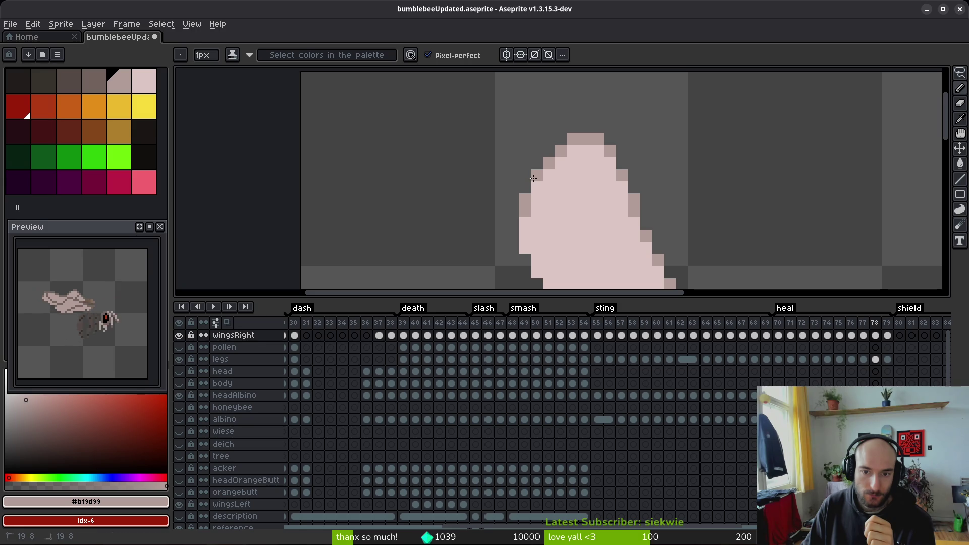
- Cover a stray red pixel with the wing's light pink #dcc6c5
{"action": "right_click", "coordinate": [536, 211]}
{"action": "left_click", "coordinate": [559, 202], "text": "alt"}
{"action": "right_click", "coordinate": [537, 211]}
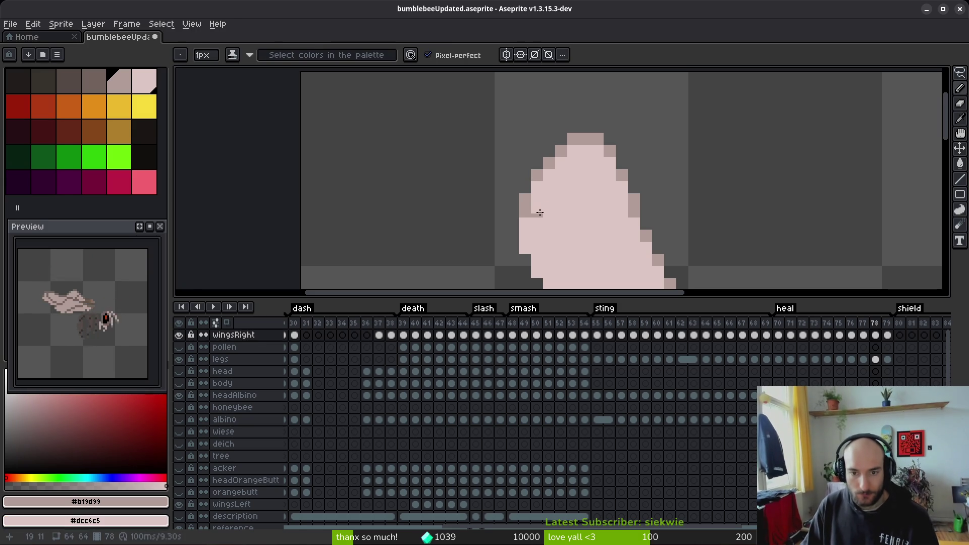
- Shade a darker #b19d99 line along the wing's top edge
{"action": "scroll", "coordinate": [588, 201], "scroll_direction": "down", "scroll_amount": 1}
{"action": "scroll", "coordinate": [588, 201], "scroll_direction": "down", "scroll_amount": 3}
{"action": "scroll", "coordinate": [578, 184], "scroll_direction": "up", "scroll_amount": 4}
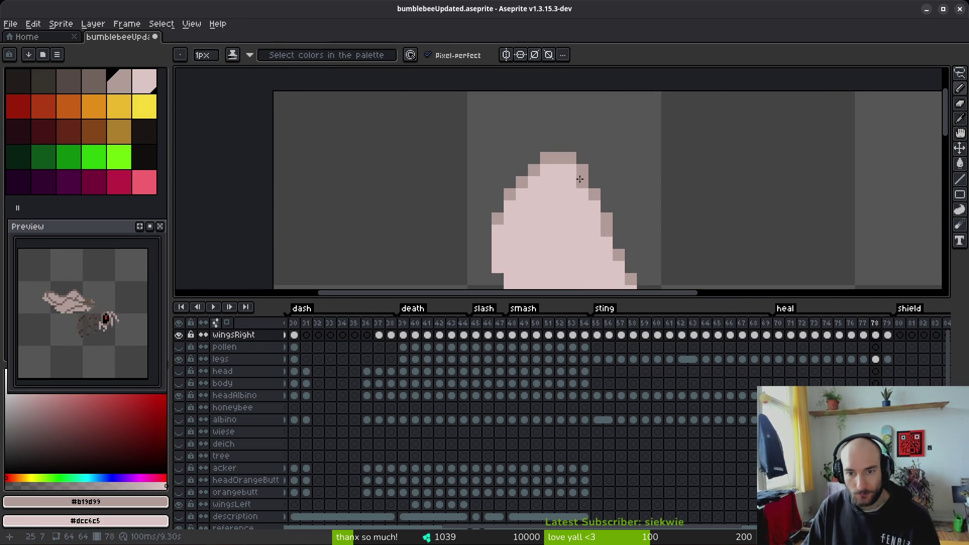
{"action": "scroll", "coordinate": [690, 223], "scroll_direction": "down", "scroll_amount": 2}
{"action": "key", "text": "alt"}
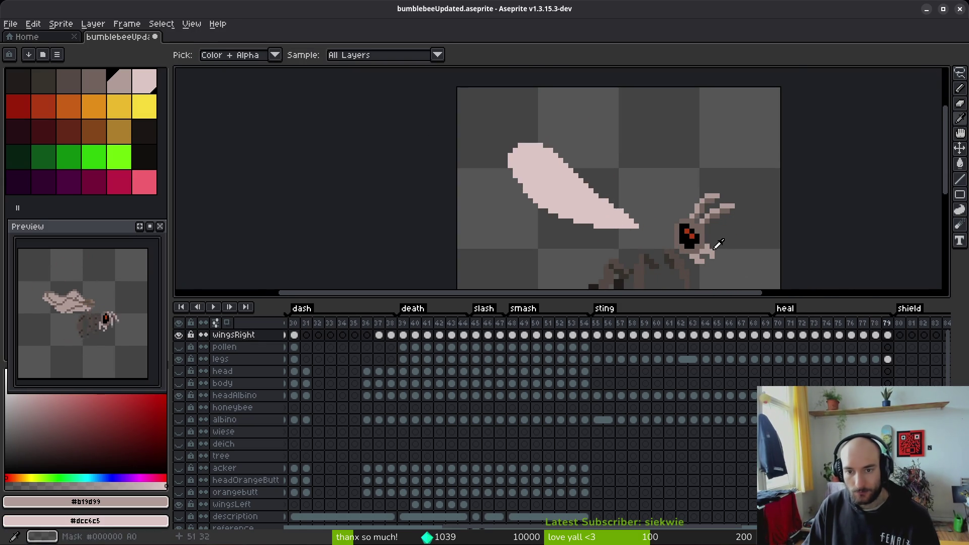
{"action": "scroll", "coordinate": [611, 213], "scroll_direction": "up", "scroll_amount": 2}
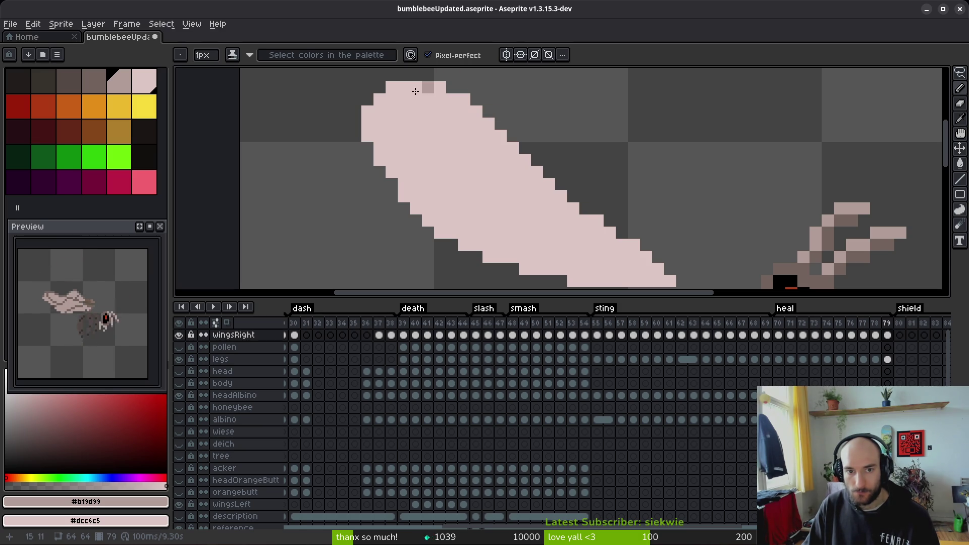
{"action": "mouse_move", "coordinate": [396, 90]}
{"action": "left_mouse_down"}
{"action": "mouse_move", "coordinate": [440, 88]}
{"action": "mouse_move", "coordinate": [476, 105]}
{"action": "mouse_move", "coordinate": [566, 205]}
{"action": "mouse_move", "coordinate": [675, 281]}
{"action": "left_mouse_up"}
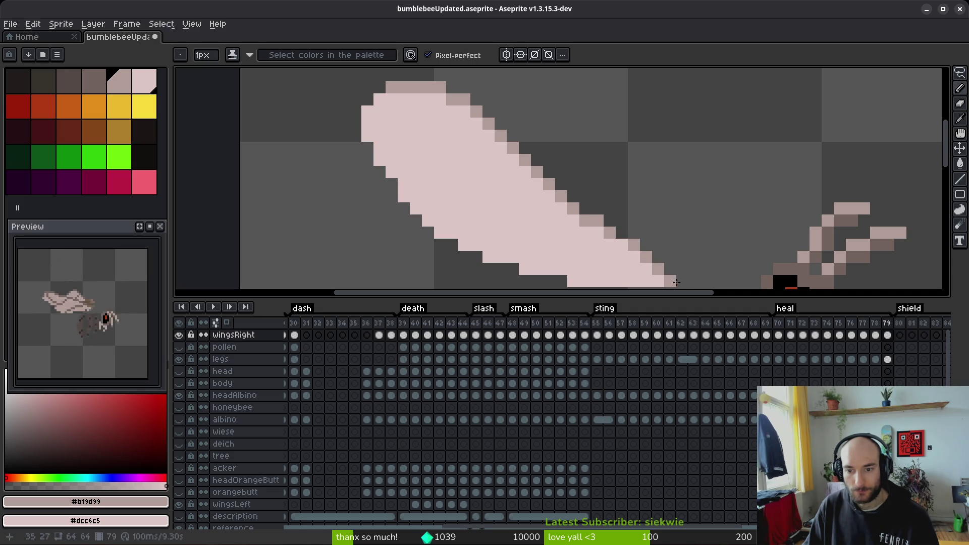
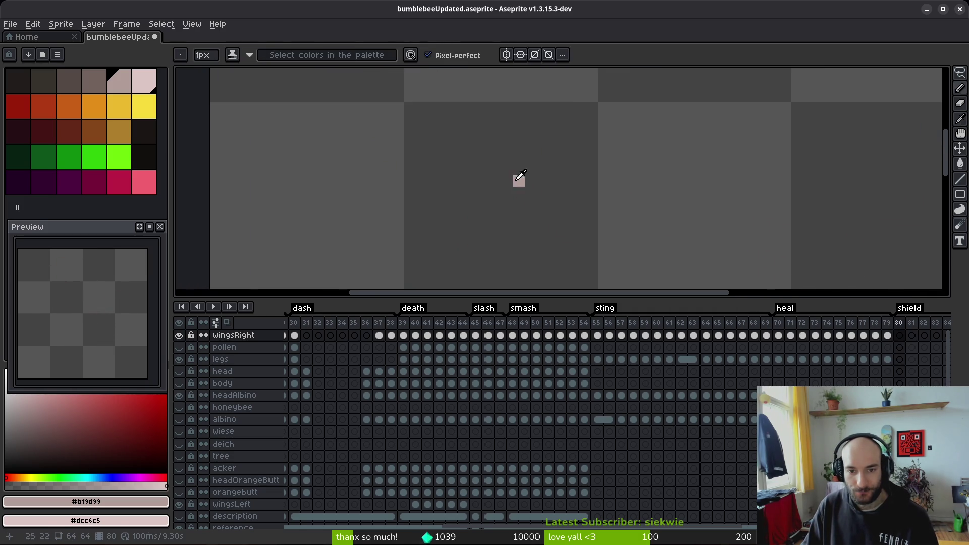
- On frame 78, pencil darker outline pixels along the right wing's edge plus a light lower-right pixel
{"action": "scroll", "coordinate": [603, 186], "scroll_direction": "down", "scroll_amount": 3}
{"action": "key", "text": "i"}
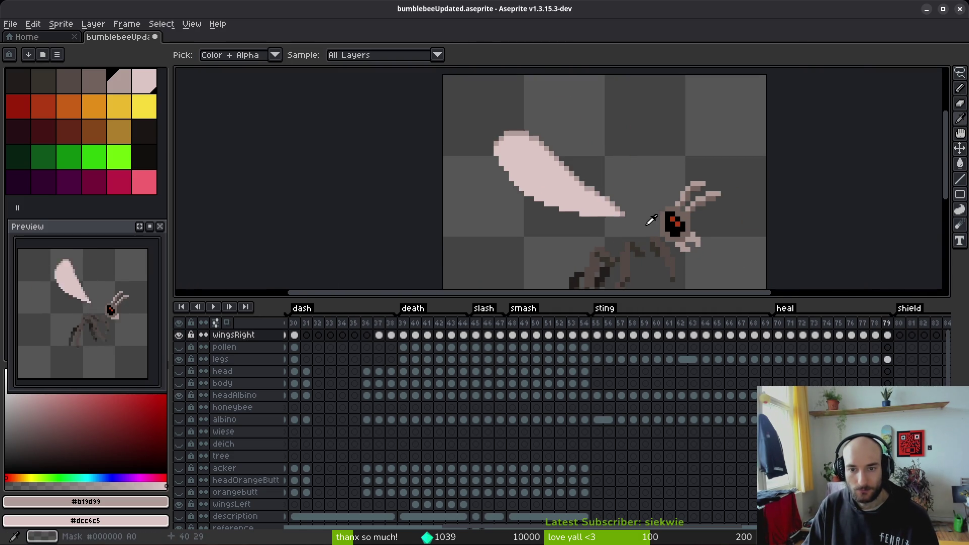
{"action": "key", "text": "Right"}
{"action": "key", "text": "b"}
{"action": "scroll", "coordinate": [605, 182], "scroll_direction": "up", "scroll_amount": 4}
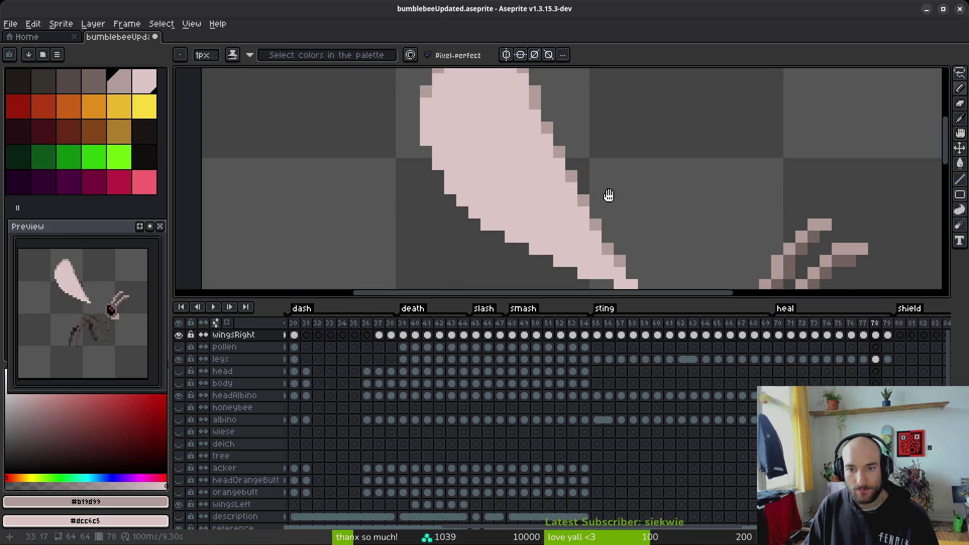
{"action": "left_click_drag", "start_coordinate": [552, 193], "coordinate": [522, 123]}
{"action": "scroll", "coordinate": [511, 103], "scroll_direction": "down", "scroll_amount": 3}
{"action": "scroll", "coordinate": [511, 103], "scroll_direction": "right", "scroll_amount": 2}
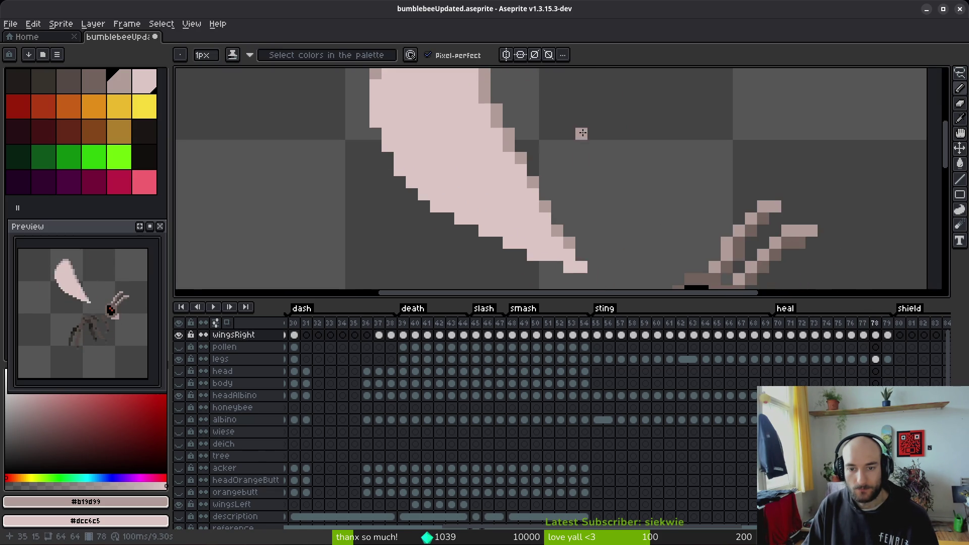
{"action": "left_click", "coordinate": [580, 259]}
{"action": "scroll", "coordinate": [605, 231], "scroll_direction": "down", "scroll_amount": 4}
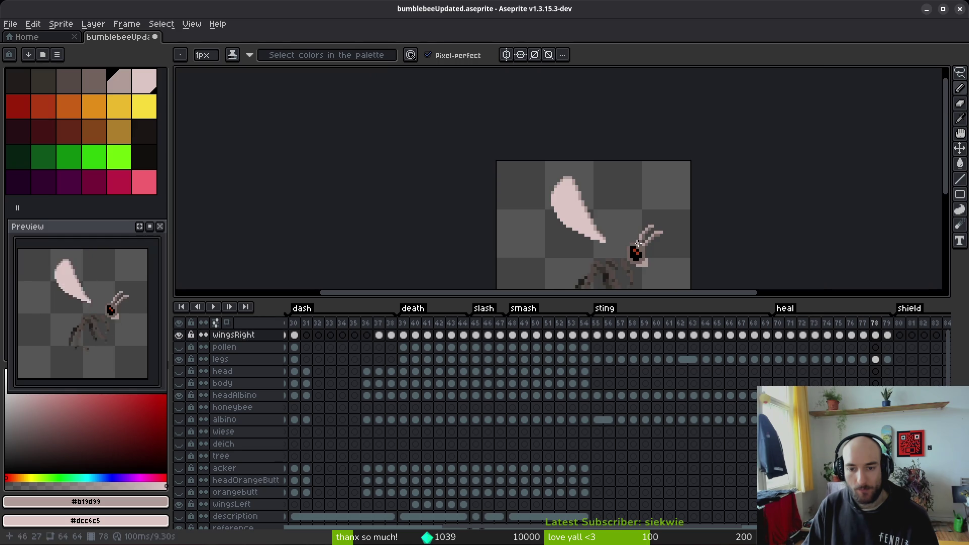
- Flip between frames 78 and 79 to compare the right wing's shape
{"action": "key", "text": "alt"}
{"action": "key", "text": "Right"}
{"action": "scroll", "coordinate": [596, 235], "scroll_direction": "up", "scroll_amount": 4}
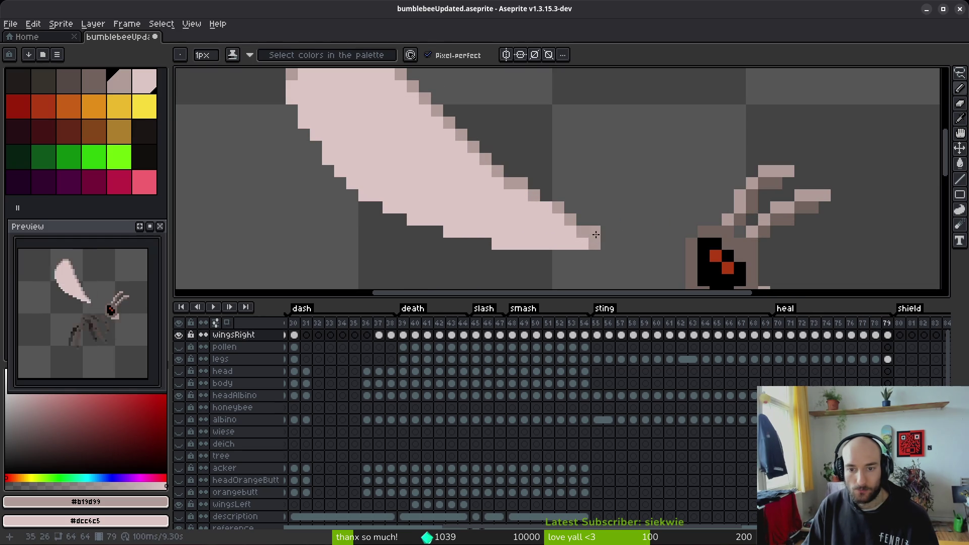
{"action": "key", "text": "Right"}
{"action": "key", "text": "Left"}
{"action": "key", "text": "Left"}
{"action": "key", "text": "Right"}
{"action": "key", "text": "Left"}
{"action": "key", "text": "Right"}
{"action": "key", "text": "Left"}
{"action": "key", "text": "Right"}
{"action": "scroll", "coordinate": [654, 262], "scroll_direction": "down", "scroll_amount": 4}
{"action": "key", "text": "Left"}
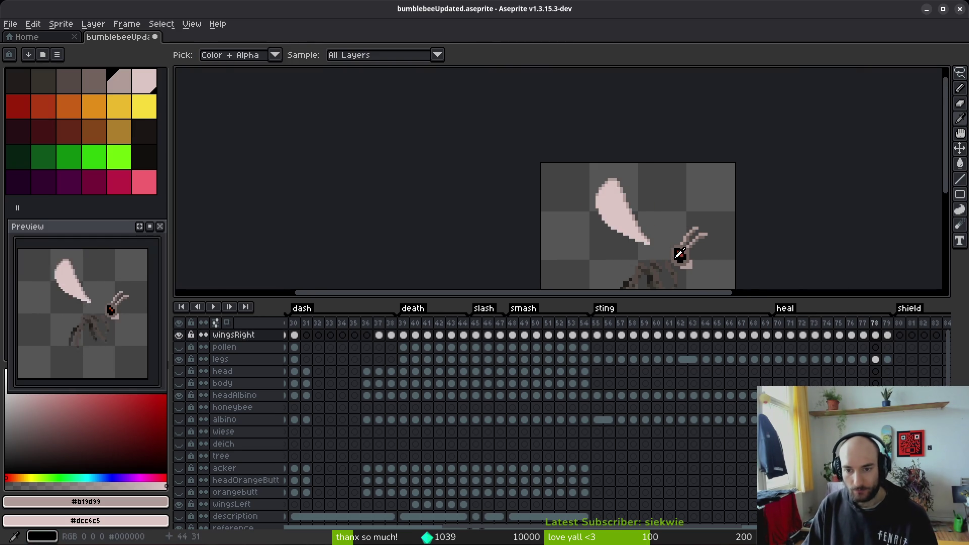
{"action": "key", "text": "Right"}
{"action": "key", "text": "alt"}
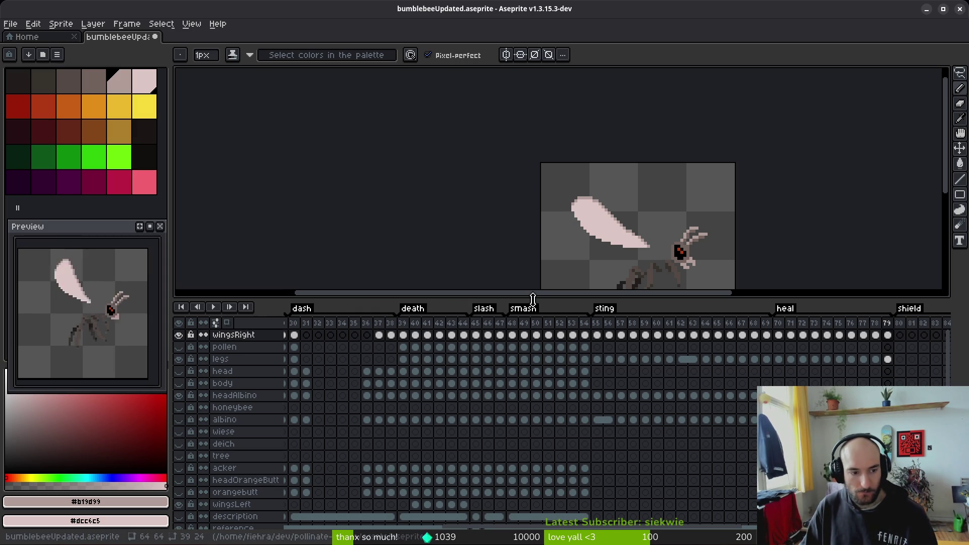
- Lasso the white right wing on frame 76 and rotate it slightly
{"action": "key", "text": "Left"}
{"action": "key", "text": "Left"}
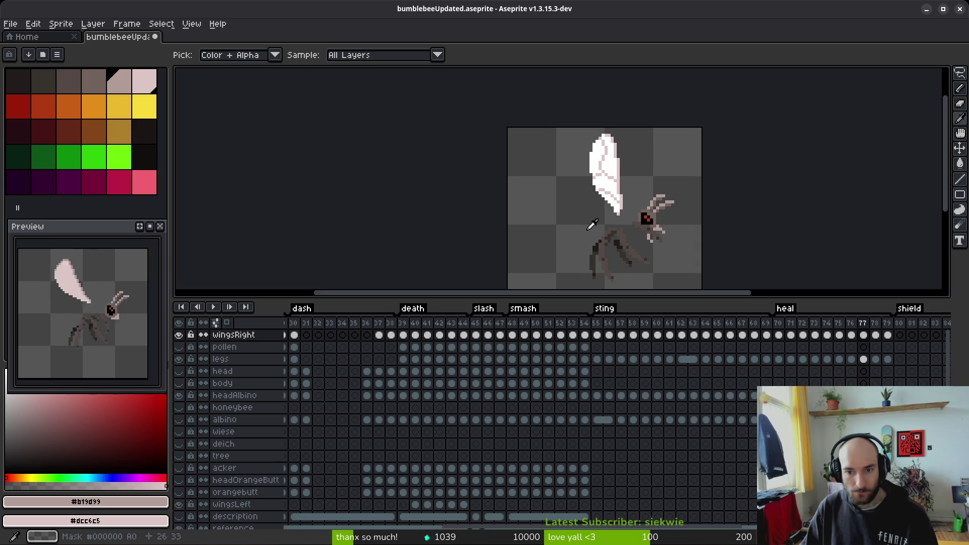
{"action": "key", "text": "q"}
{"action": "mouse_move", "coordinate": [623, 132]}
{"action": "left_mouse_down"}
{"action": "mouse_move", "coordinate": [613, 222]}
{"action": "mouse_move", "coordinate": [638, 139]}
{"action": "mouse_move", "coordinate": [606, 135]}
{"action": "left_mouse_up"}
{"action": "key", "text": "ctrl+d"}
{"action": "key", "text": "Left"}
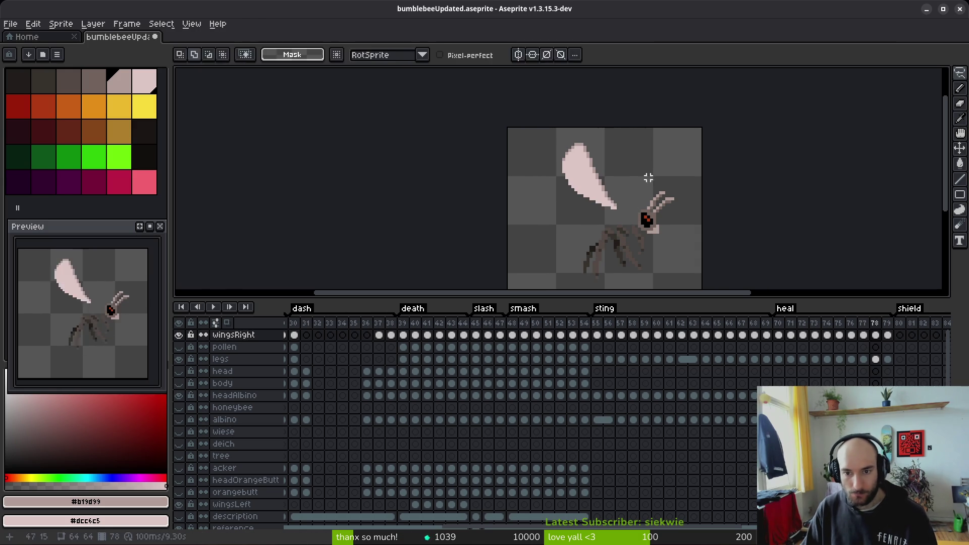
{"action": "key", "text": "q"}
{"action": "mouse_move", "coordinate": [628, 151]}
{"action": "left_mouse_down"}
{"action": "mouse_move", "coordinate": [558, 151]}
{"action": "mouse_move", "coordinate": [634, 199]}
{"action": "mouse_move", "coordinate": [634, 127]}
{"action": "mouse_move", "coordinate": [608, 115]}
{"action": "left_mouse_up"}
{"action": "key", "text": "ctrl+d"}
- On frame 78, add two #dcc6c5 pixels beneath the wing tip to thicken its lower edge
{"action": "key", "text": "Right"}
{"action": "key", "text": "Right"}
{"action": "key", "text": "Right"}
{"action": "key", "text": "Left"}
{"action": "key", "text": "Left"}
{"action": "key", "text": "Right"}
{"action": "key", "text": "b"}
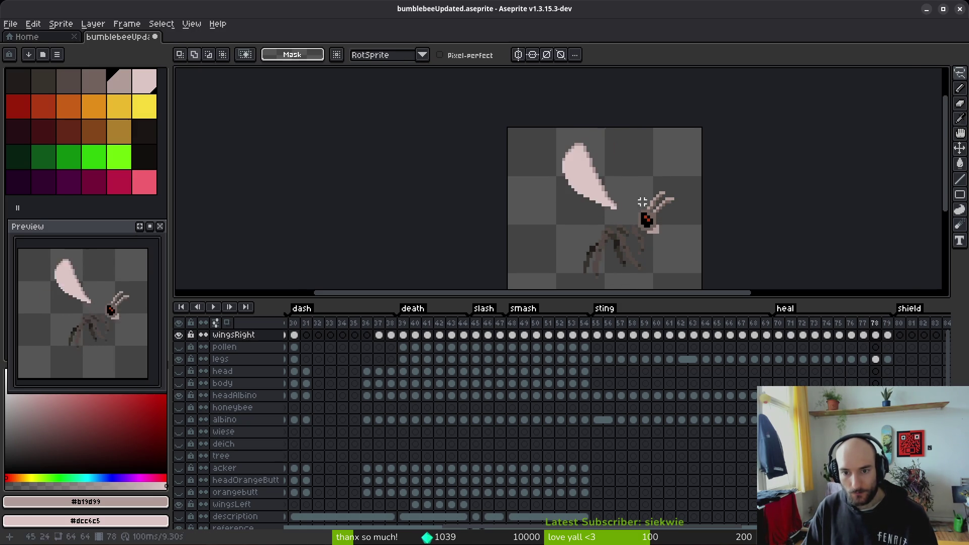
{"action": "scroll", "coordinate": [567, 237], "scroll_direction": "up", "scroll_amount": 3}
{"action": "left_click", "coordinate": [569, 235], "text": "alt"}
{"action": "left_click", "coordinate": [543, 225]}
{"action": "left_click", "coordinate": [557, 236]}
{"action": "scroll", "coordinate": [615, 226], "scroll_direction": "down", "scroll_amount": 2}
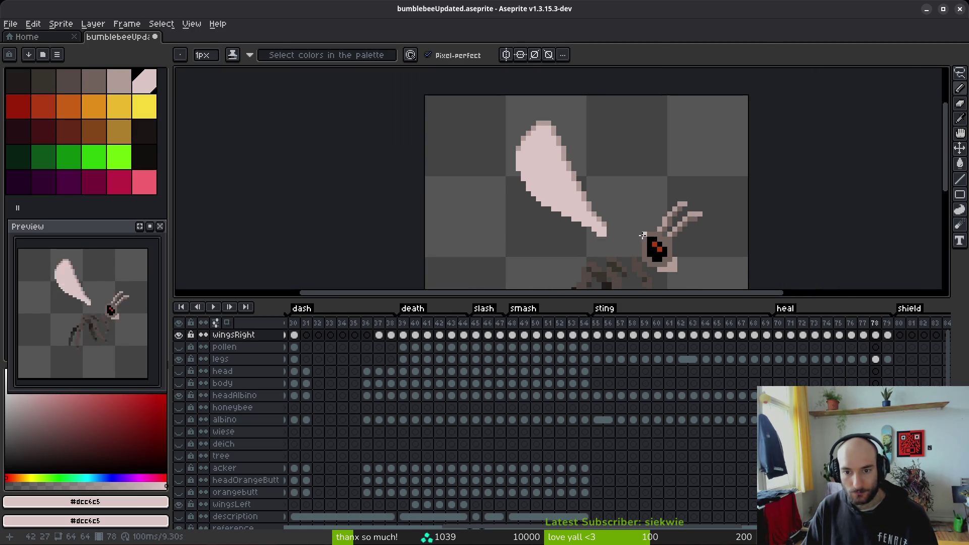
- Check the wing across frames 77 and 79, then return to frame 75
{"action": "key", "text": "Left"}
{"action": "key", "text": "Right"}
{"action": "key", "text": "Right"}
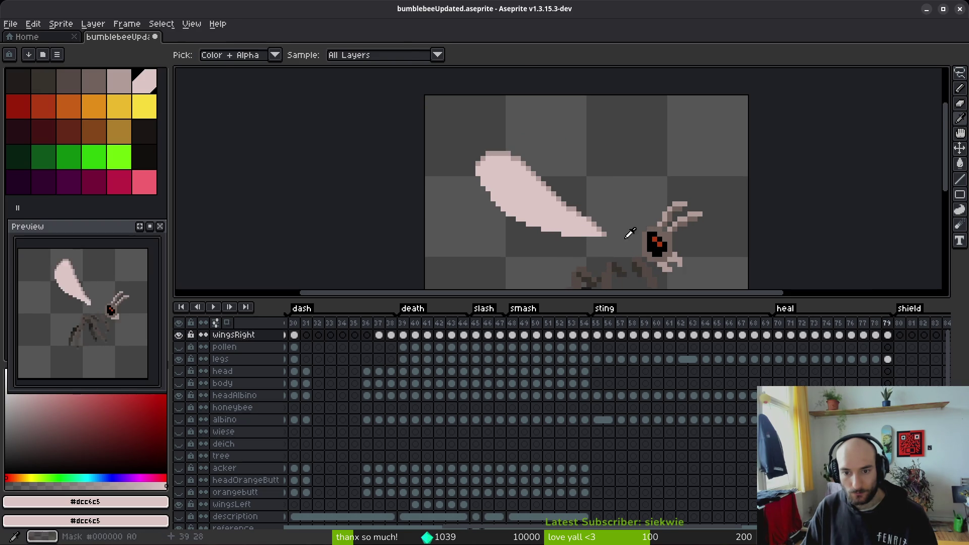
{"action": "scroll", "coordinate": [595, 241], "scroll_direction": "up", "scroll_amount": 1}
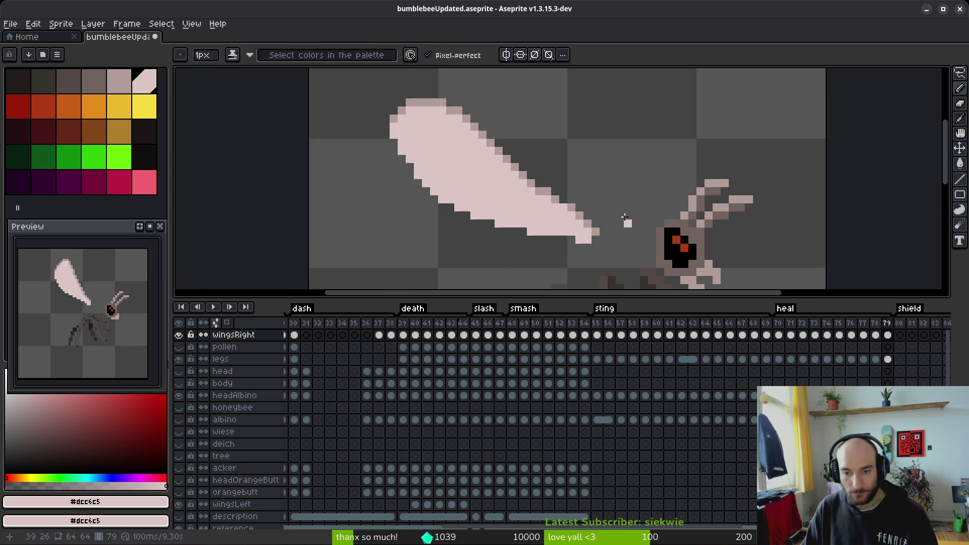
{"action": "scroll", "coordinate": [630, 229], "scroll_direction": "down", "scroll_amount": 2}
{"action": "key", "text": "alt"}
{"action": "key", "text": "Left"}
{"action": "key", "text": "Left"}
{"action": "key", "text": "Left"}
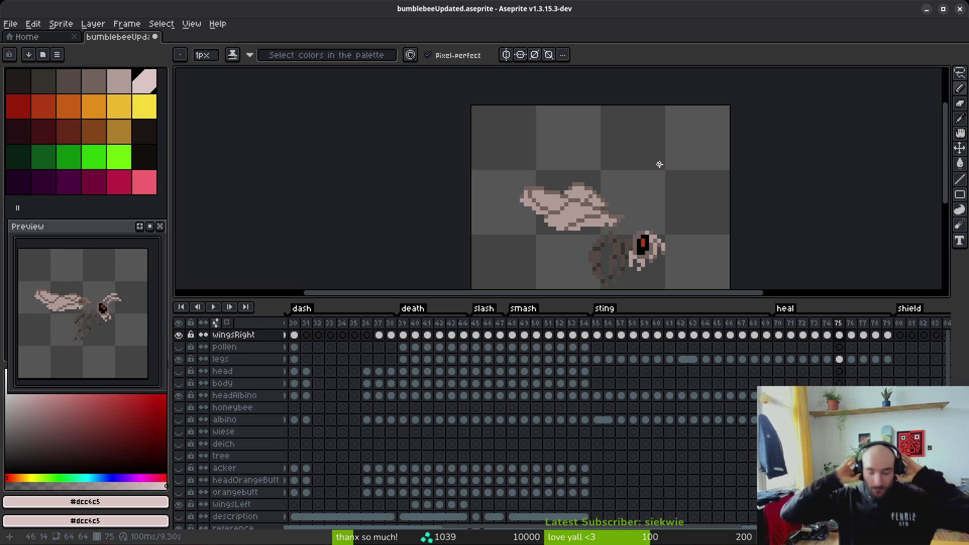
{"action": "scroll", "coordinate": [622, 199], "scroll_direction": "up", "scroll_amount": 9}
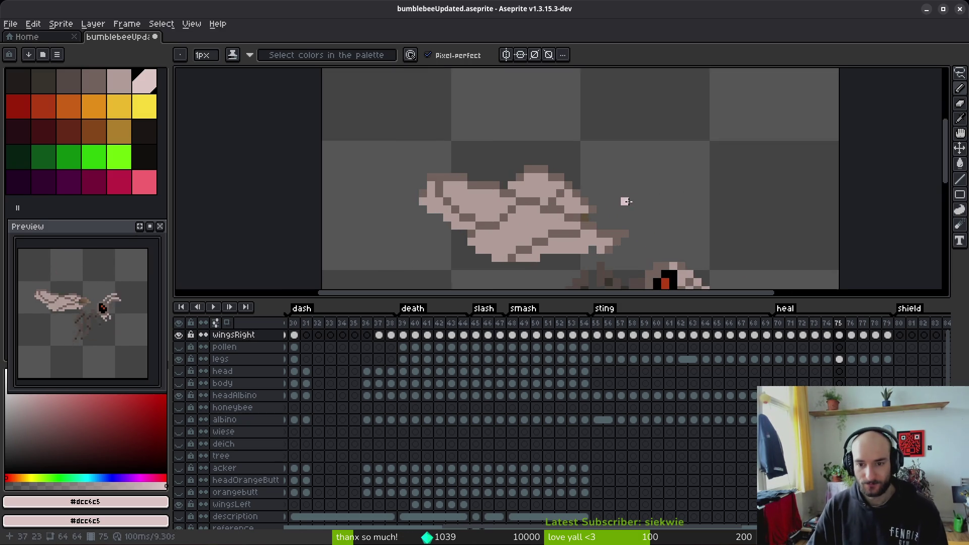
- On the wingsLeft layer, erase the brown pixels right of the wing tip on frames 74 and 73
{"action": "key", "text": "e"}
{"action": "scroll", "coordinate": [640, 199], "scroll_direction": "down", "scroll_amount": 3}
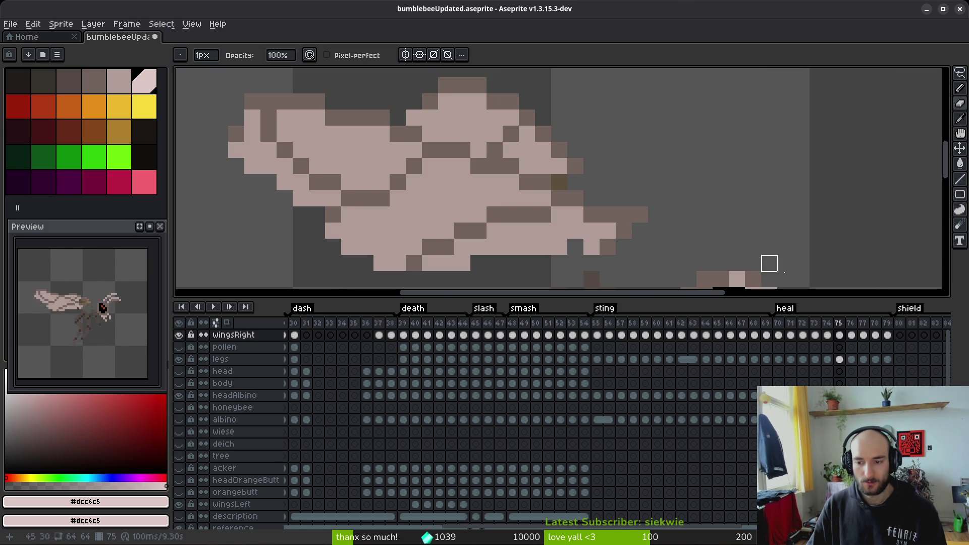
{"action": "left_click", "coordinate": [559, 182], "text": "ctrl"}
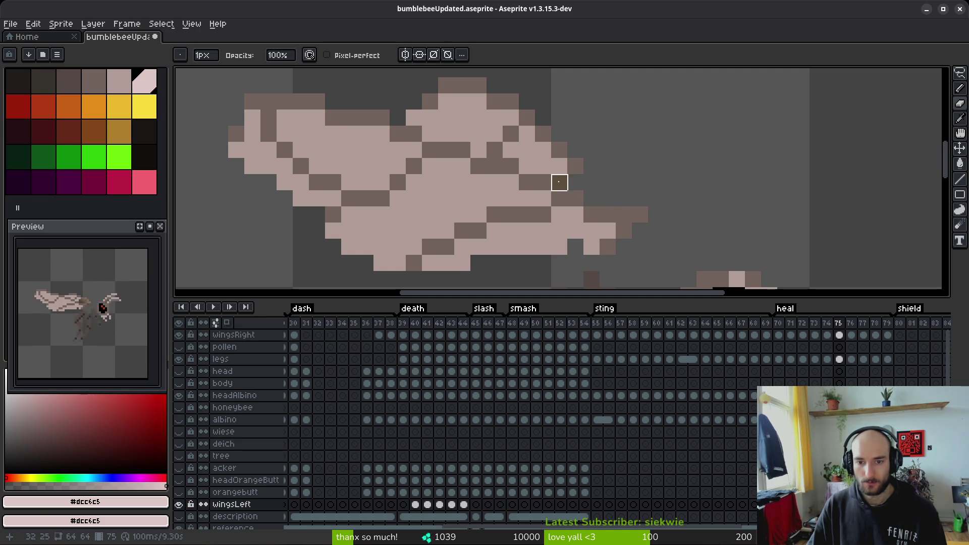
{"action": "key", "text": "comma"}
{"action": "mouse_move", "coordinate": [591, 182]}
{"action": "left_mouse_down"}
{"action": "mouse_move", "coordinate": [608, 199]}
{"action": "mouse_move", "coordinate": [671, 182]}
{"action": "mouse_move", "coordinate": [624, 214]}
{"action": "left_mouse_up"}
{"action": "key", "text": "comma"}
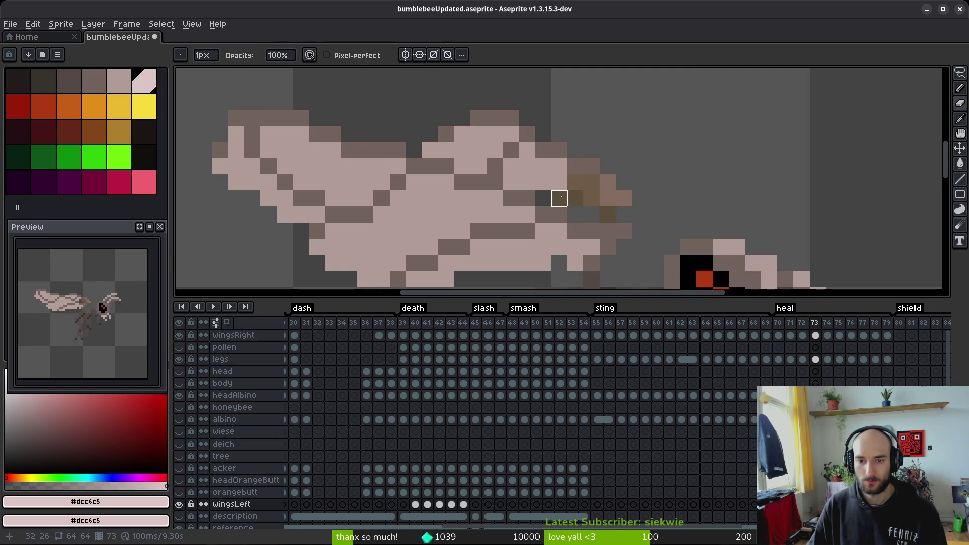
{"action": "left_click_drag", "start_coordinate": [576, 182], "coordinate": [608, 199]}
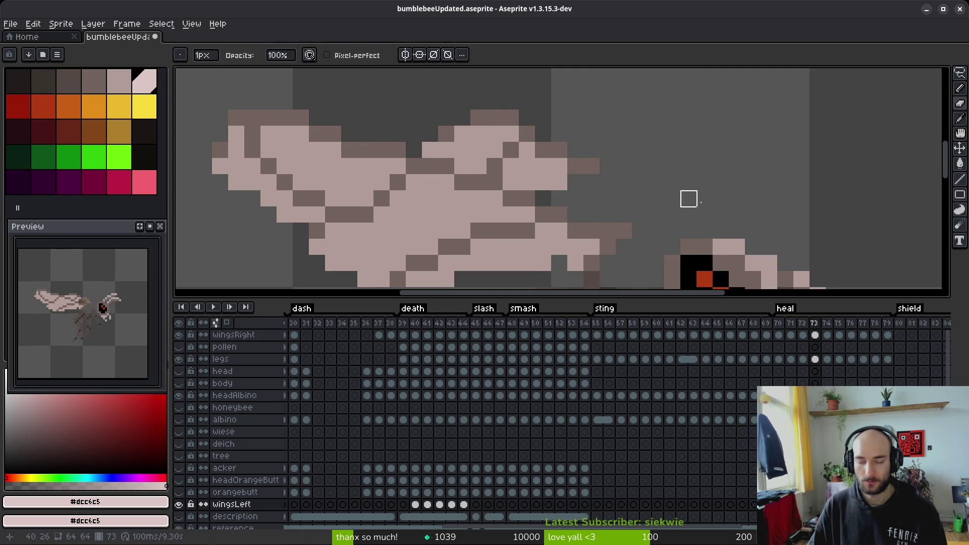
- Erase the brown rows and a stray pixel right of the wing on frame 71, then save
{"action": "key", "text": "comma"}
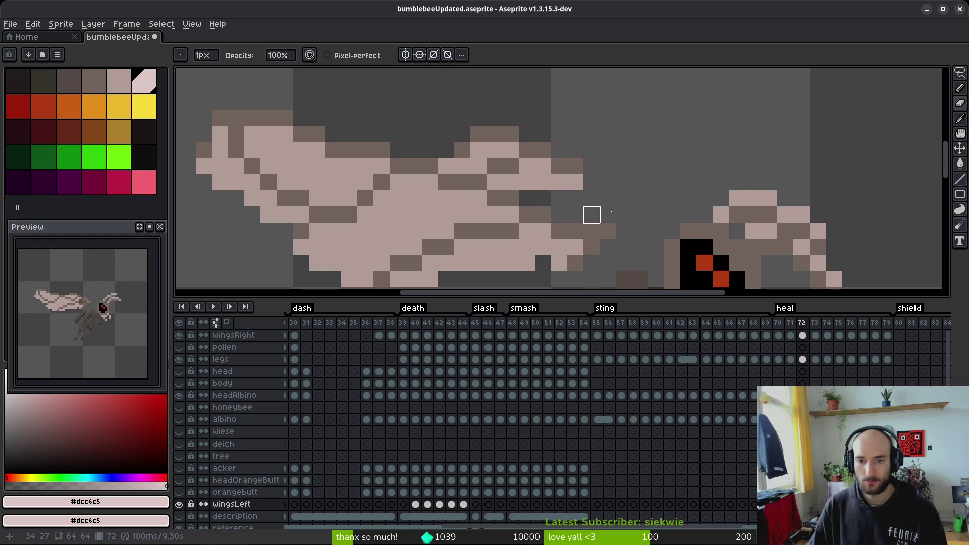
{"action": "key", "text": "comma"}
{"action": "left_click_drag", "start_coordinate": [537, 186], "coordinate": [637, 182]}
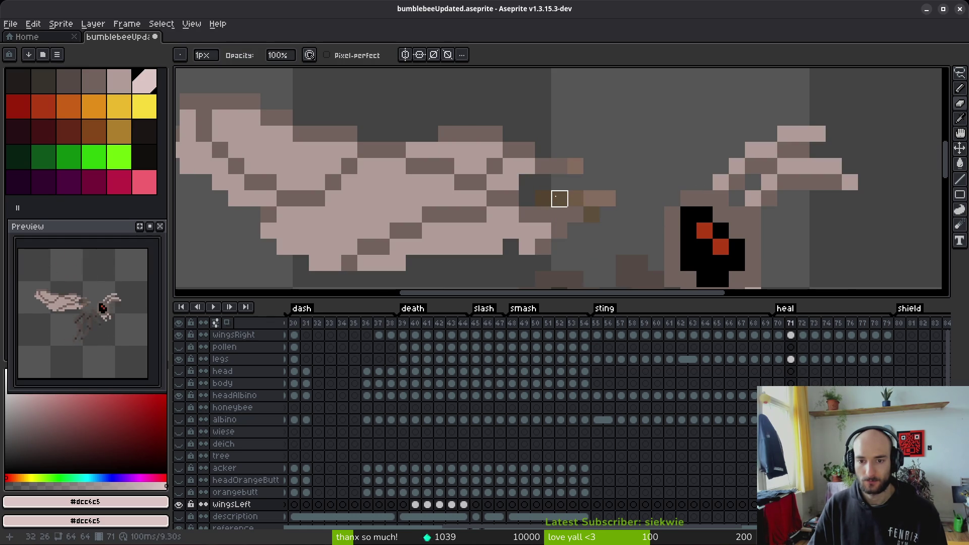
{"action": "left_click_drag", "start_coordinate": [543, 199], "coordinate": [608, 198]}
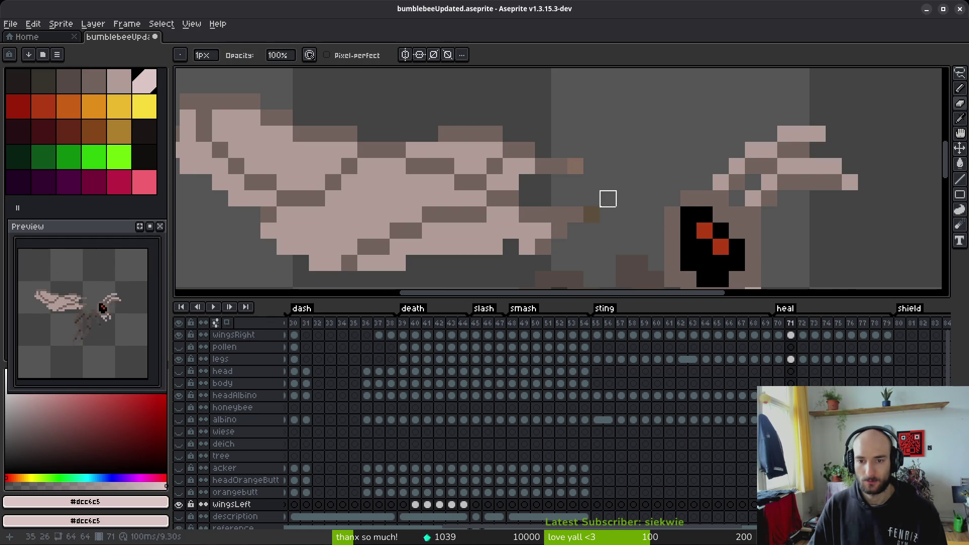
{"action": "left_click", "coordinate": [575, 166]}
{"action": "key", "text": "comma"}
{"action": "scroll", "coordinate": [670, 214], "scroll_direction": "down", "scroll_amount": 8}
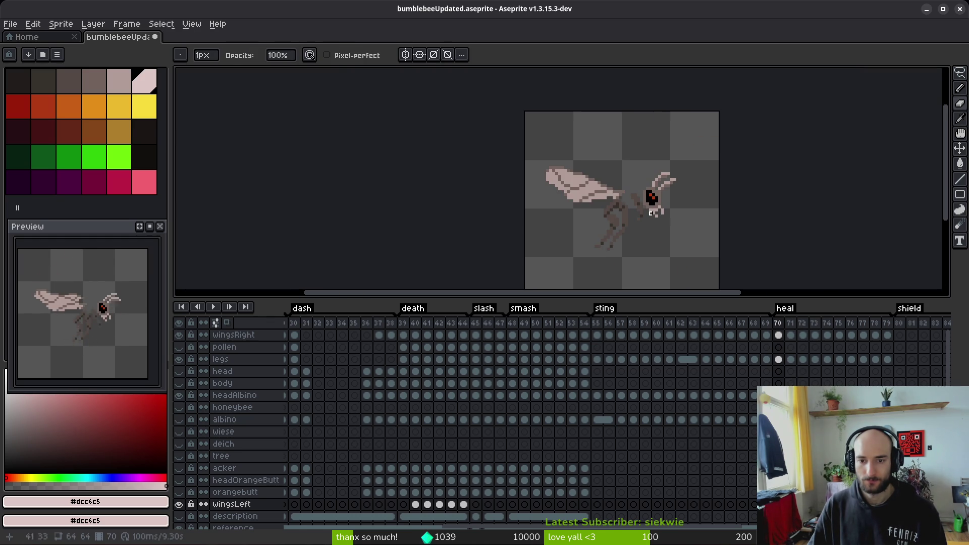
{"action": "key", "text": "ctrl+s"}
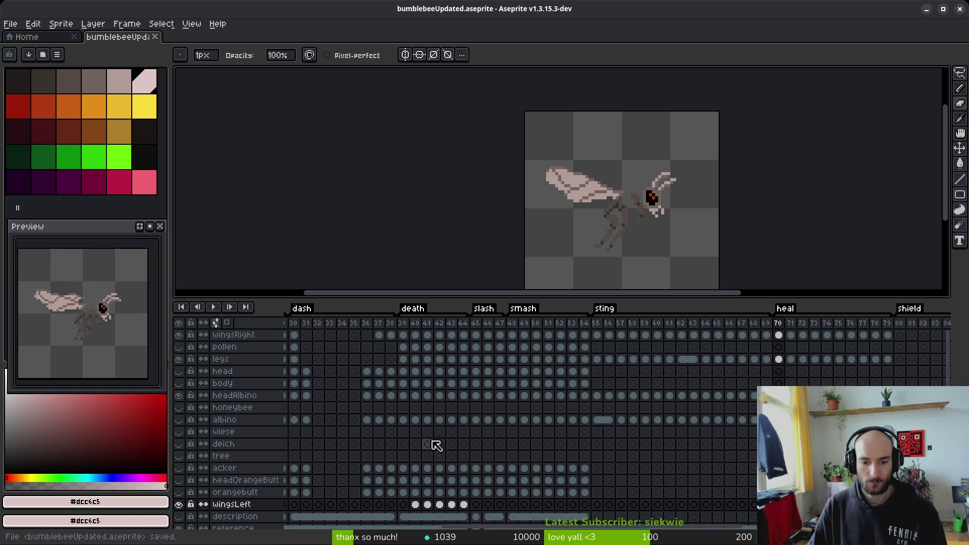
- Erase the dark brown pixels along the left wing on death frame 40
{"action": "left_click", "coordinate": [419, 506]}
{"action": "scroll", "coordinate": [661, 211], "scroll_direction": "up", "scroll_amount": 6}
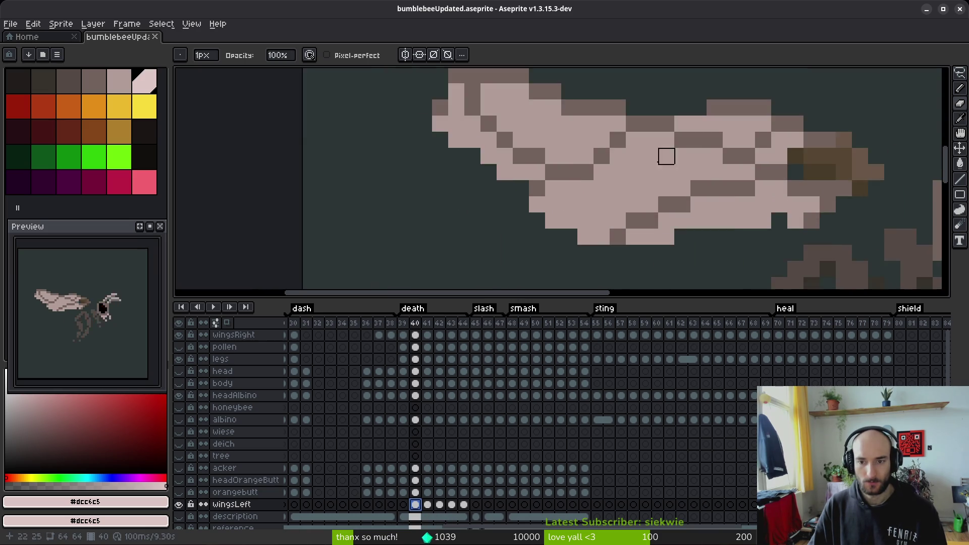
{"action": "left_click_drag", "start_coordinate": [668, 206], "coordinate": [516, 191]}
{"action": "left_click_drag", "start_coordinate": [465, 168], "coordinate": [564, 187]}
- Clear the dark brown rows and leftover wing pixels on frames 42 and 43, checking against the body layer
{"action": "key", "text": "Right"}
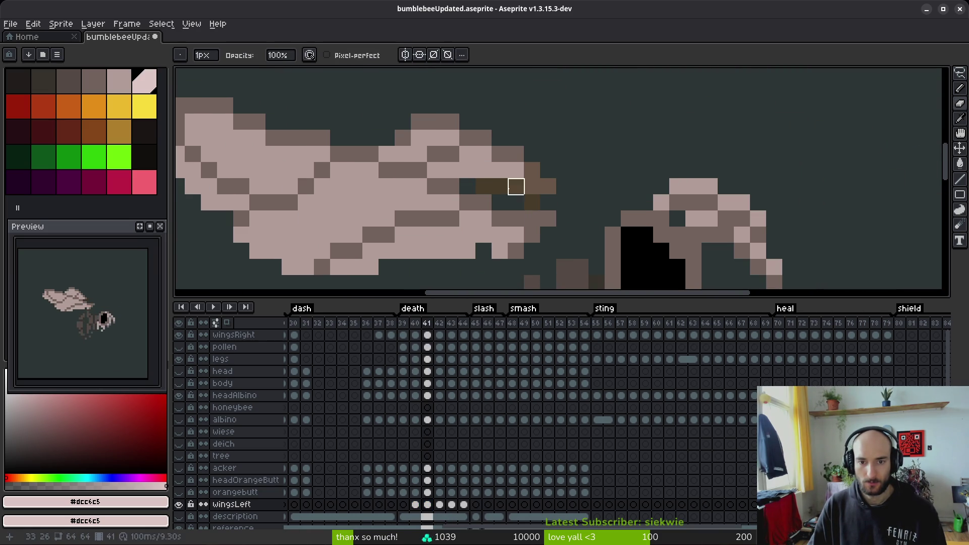
{"action": "key", "text": "Right"}
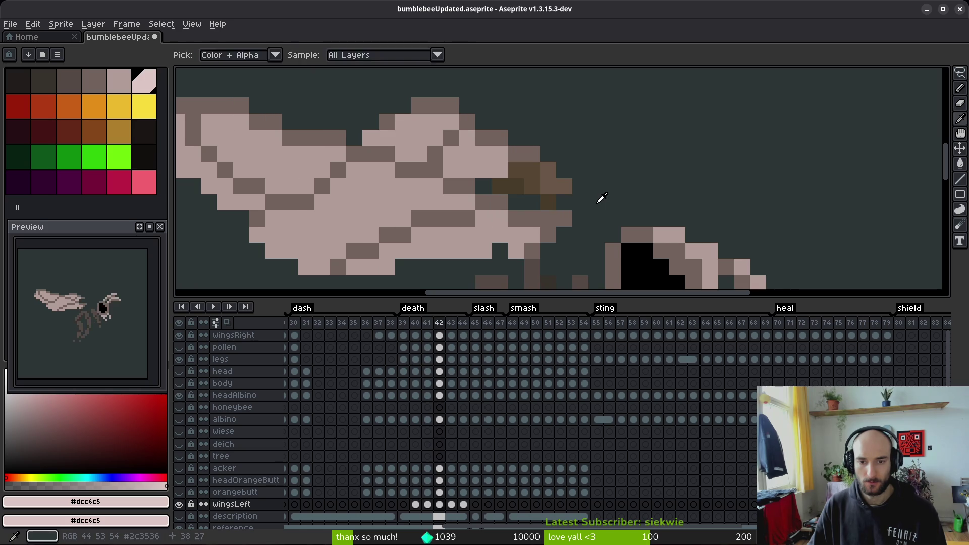
{"action": "left_click_drag", "start_coordinate": [515, 187], "coordinate": [612, 187]}
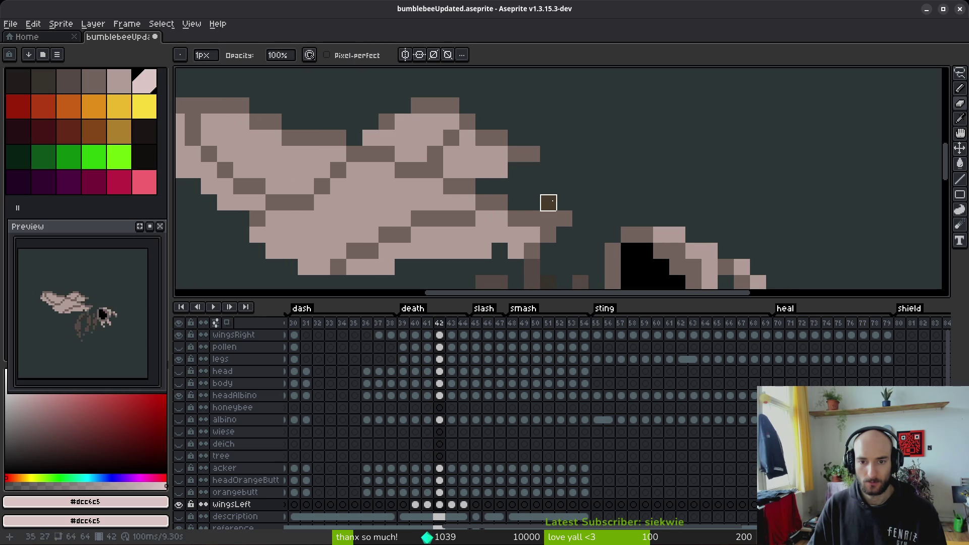
{"action": "key", "text": "Right"}
{"action": "left_click_drag", "start_coordinate": [516, 186], "coordinate": [645, 187]}
{"action": "mouse_move", "coordinate": [516, 170]}
{"action": "left_mouse_down"}
{"action": "mouse_move", "coordinate": [579, 201]}
{"action": "mouse_move", "coordinate": [499, 232]}
{"action": "left_mouse_up"}
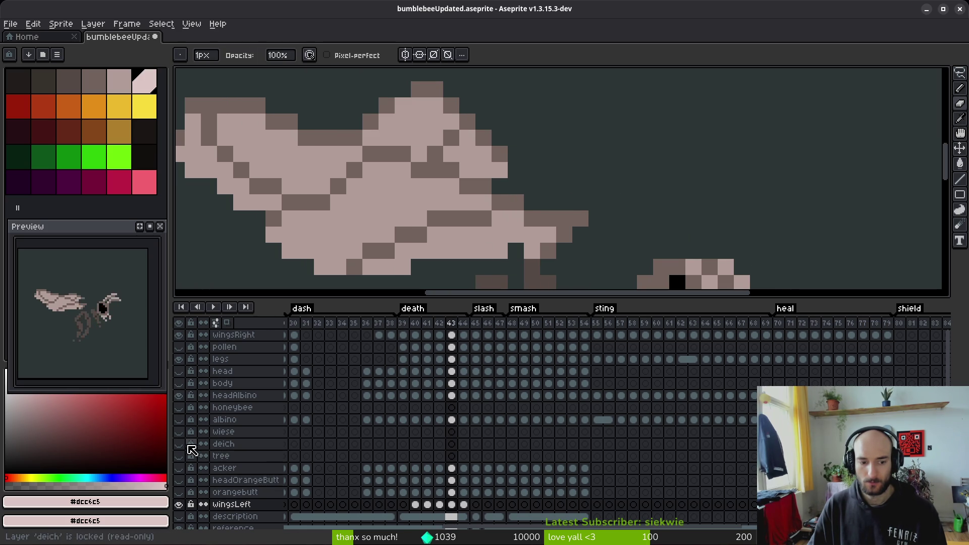
{"action": "left_click", "coordinate": [179, 383]}
{"action": "left_click", "coordinate": [179, 383]}
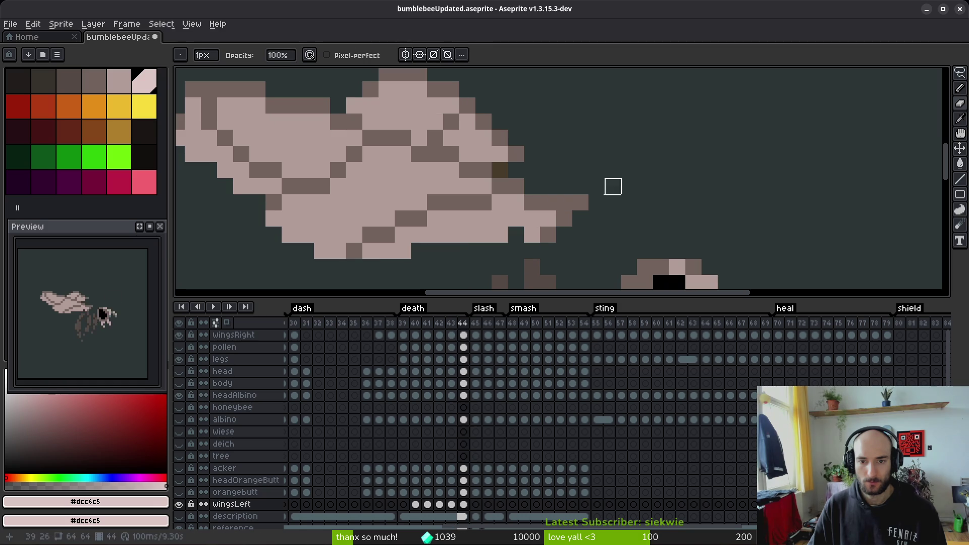
{"action": "key", "text": "Right"}
{"action": "key", "text": "Right"}
{"action": "scroll", "coordinate": [630, 189], "scroll_direction": "down", "scroll_amount": 4}
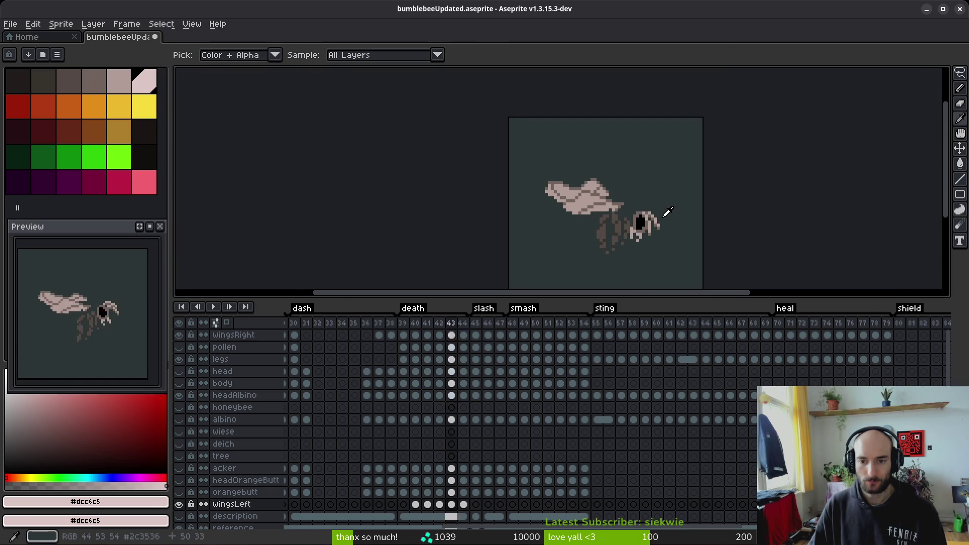
- Save the sprite, jump to heal frame 71 and make the albino bee layer visible
{"action": "key", "text": "Left"}
{"action": "key", "text": "Left"}
{"action": "key", "text": "Left"}
{"action": "key", "text": "ctrl+s"}
{"action": "key", "text": "Right"}
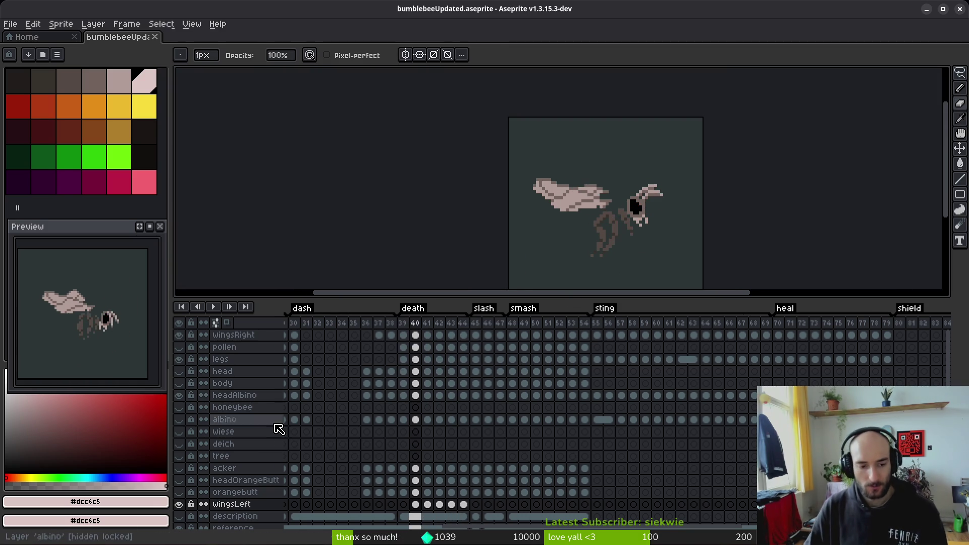
{"action": "left_click", "coordinate": [179, 383]}
{"action": "left_click", "coordinate": [179, 383]}
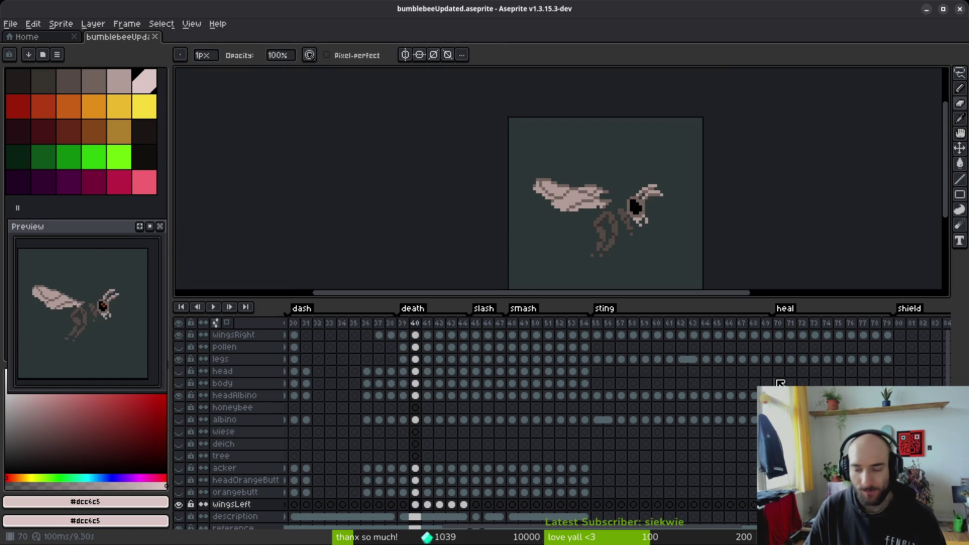
{"action": "left_click", "coordinate": [790, 323]}
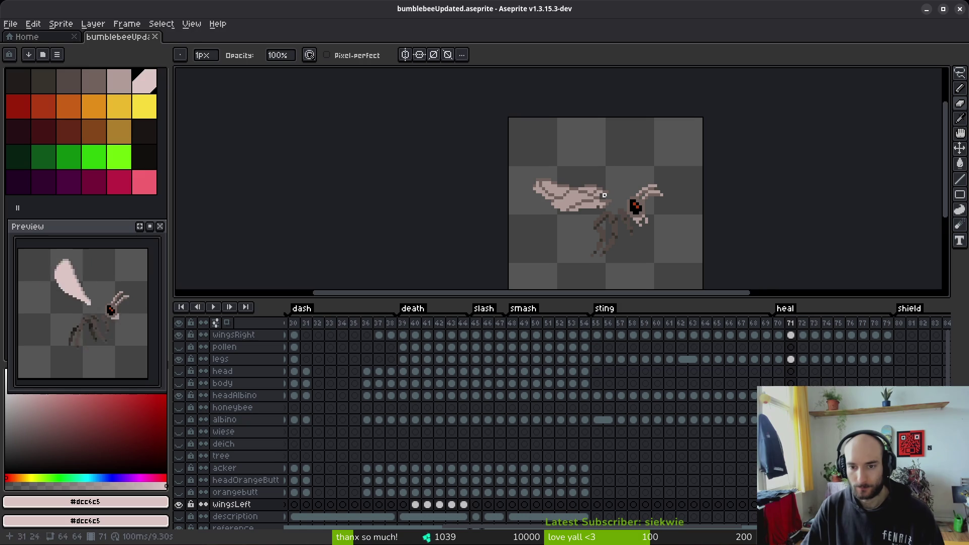
{"action": "left_click", "coordinate": [179, 420]}
{"action": "key", "text": "ctrl+s"}
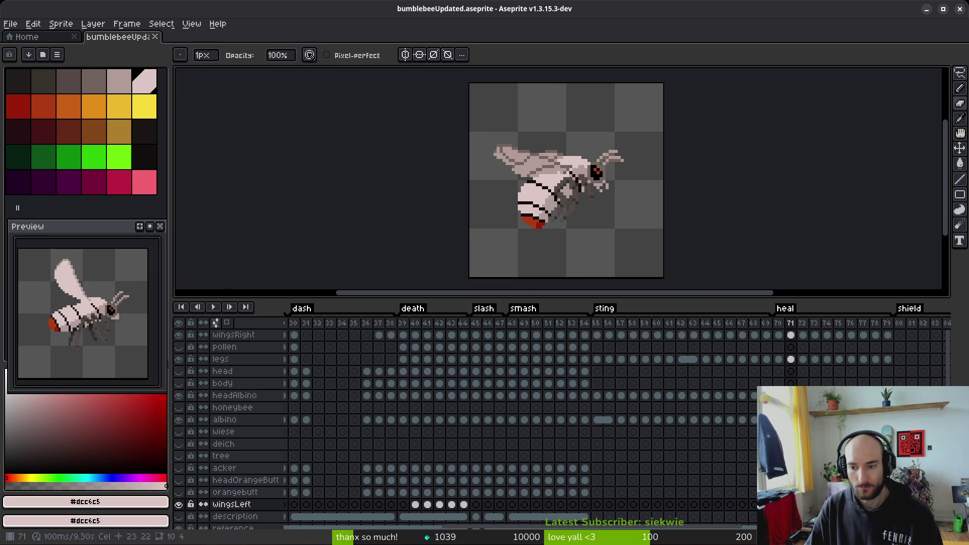
- Advance to heal frame 76 and sample the albino wing's white for the Pencil
{"action": "key", "text": "Right"}
{"action": "key", "text": "Right"}
{"action": "key", "text": "Right"}
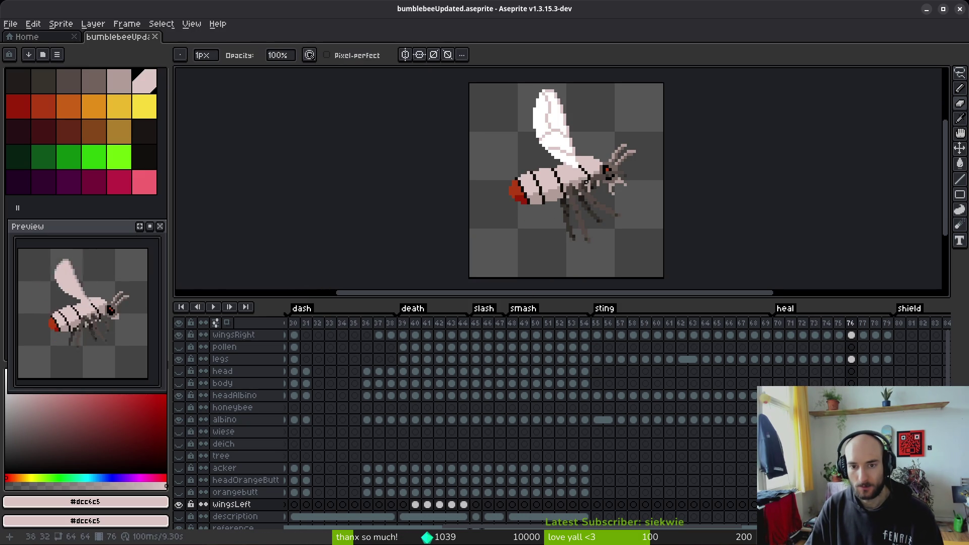
{"action": "scroll", "coordinate": [598, 188], "scroll_direction": "up", "scroll_amount": 2}
{"action": "key", "text": "i"}
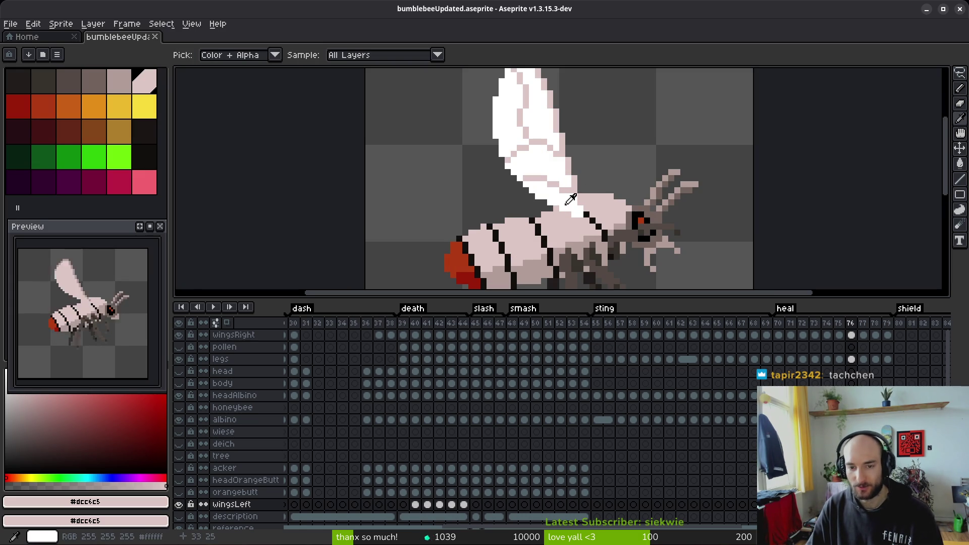
{"action": "left_click", "coordinate": [571, 199]}
{"action": "left_click_drag", "start_coordinate": [595, 182], "coordinate": [596, 199]}
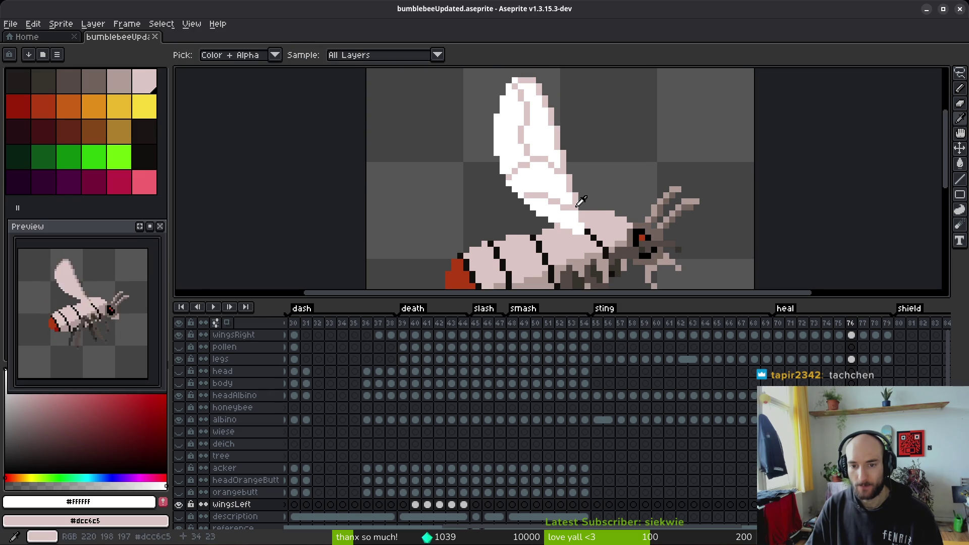
{"action": "key", "text": "b"}
{"action": "scroll", "coordinate": [569, 226], "scroll_direction": "down", "scroll_amount": 2}
{"action": "scroll", "coordinate": [578, 226], "scroll_direction": "down", "scroll_amount": 4}
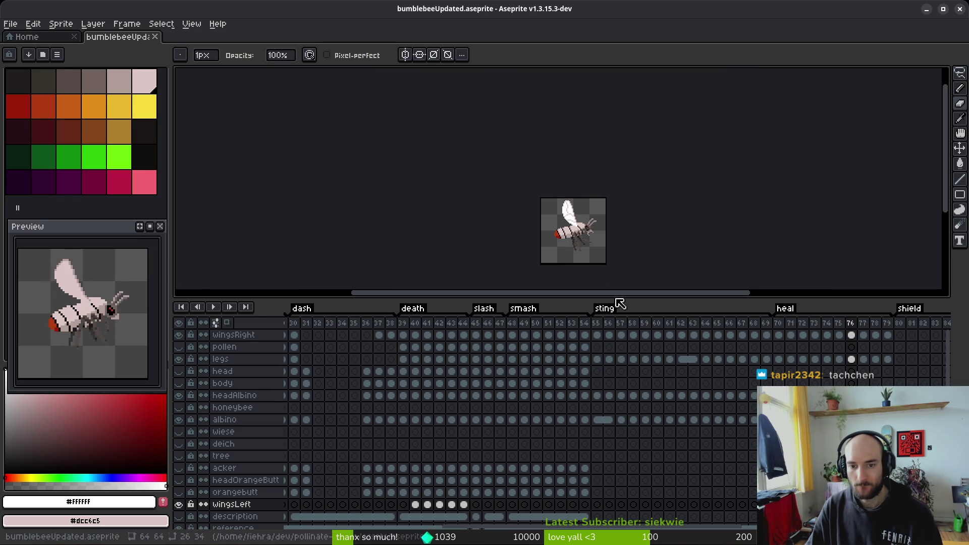
{"action": "scroll", "coordinate": [572, 222], "scroll_direction": "up", "scroll_amount": 5}
{"action": "scroll", "coordinate": [584, 245], "scroll_direction": "up", "scroll_amount": 1}
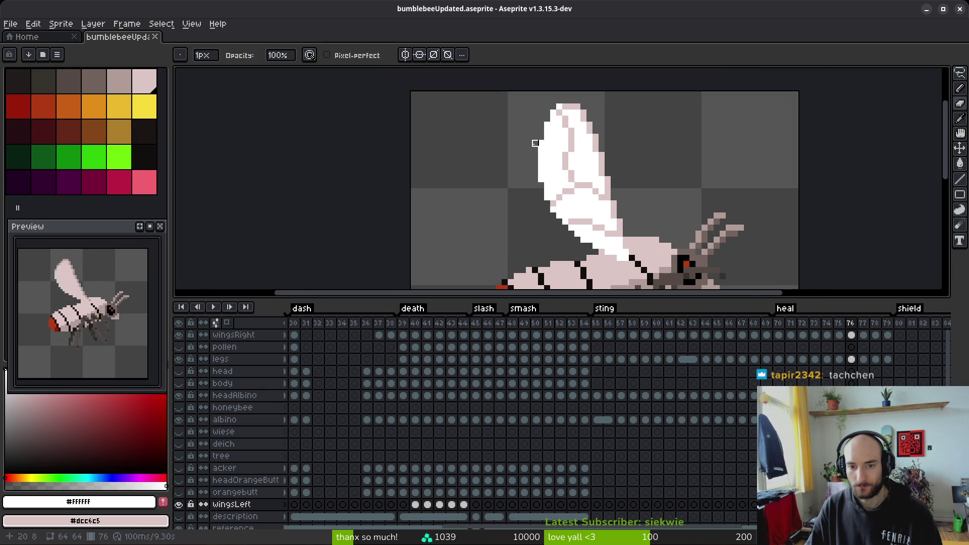
- Pick pale pink #dcc6c5 and extend the wing's top outline a couple of pixels left
{"action": "key", "text": "i"}
{"action": "left_click", "coordinate": [572, 150]}
{"action": "key", "text": "b"}
{"action": "left_click", "coordinate": [534, 119]}
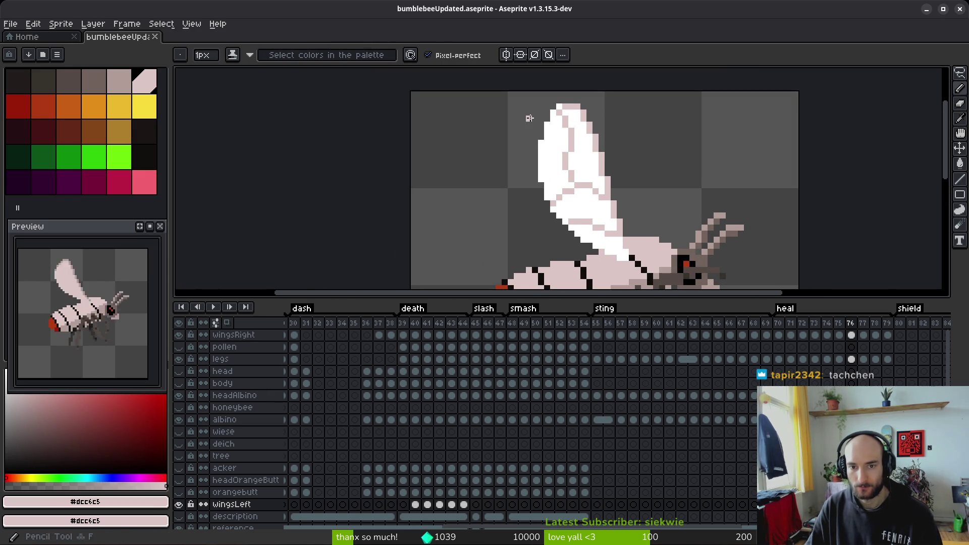
{"action": "scroll", "coordinate": [542, 116], "scroll_direction": "up", "scroll_amount": 3}
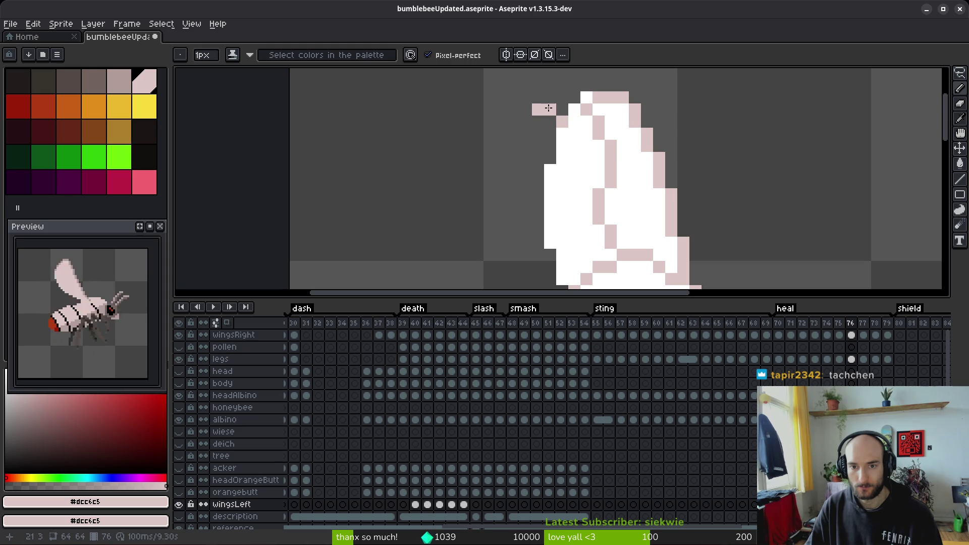
{"action": "left_click_drag", "start_coordinate": [512, 96], "coordinate": [493, 108]}
{"action": "scroll", "coordinate": [484, 123], "scroll_direction": "down", "scroll_amount": 3}
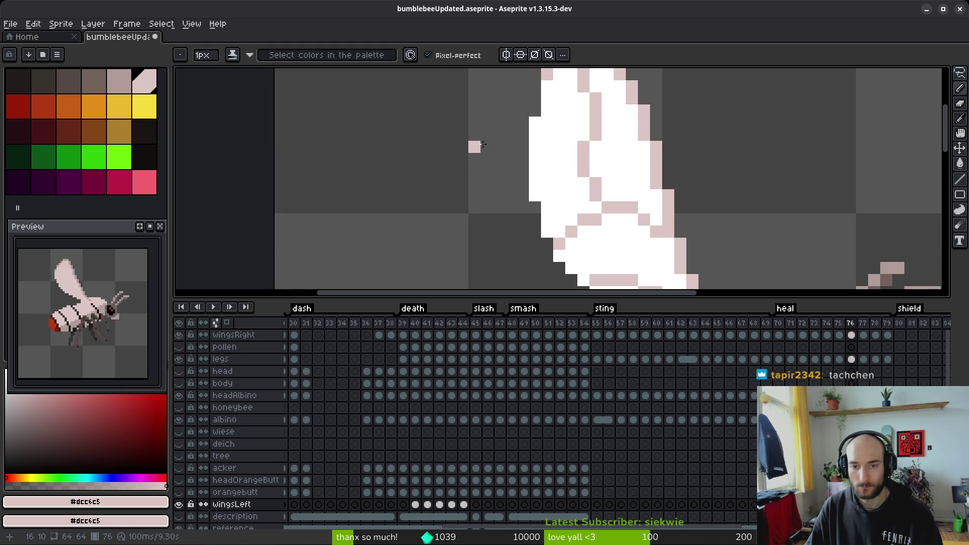
{"action": "scroll", "coordinate": [608, 154], "scroll_direction": "down", "scroll_amount": 2}
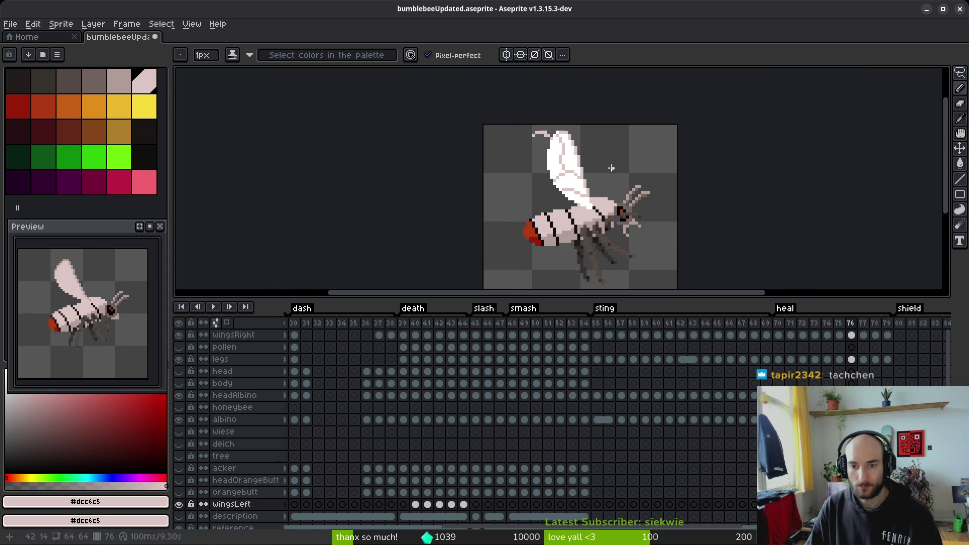
{"action": "scroll", "coordinate": [559, 165], "scroll_direction": "up", "scroll_amount": 4}
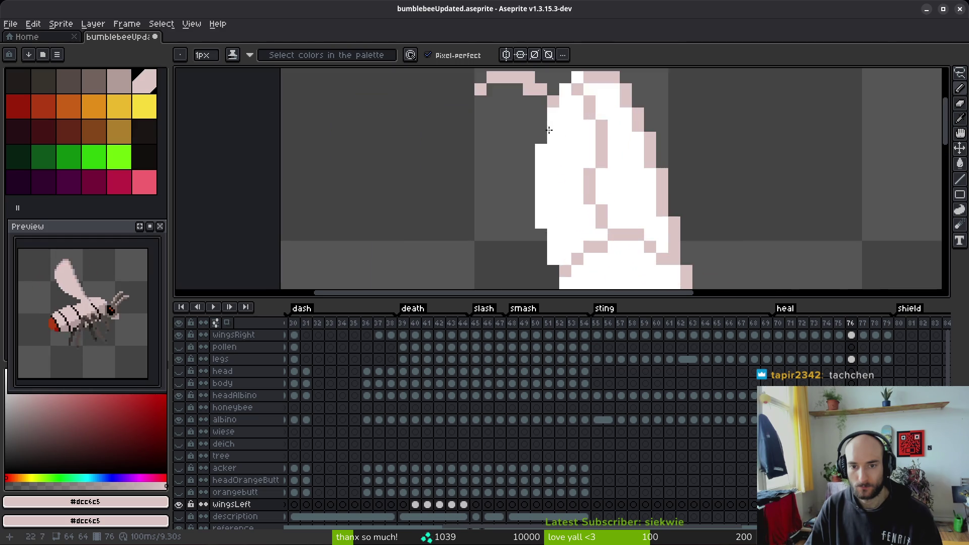
- Draw the pink curve leftward from the wing top, fixing misplaced pixels, and continue it down the edge
{"action": "mouse_move", "coordinate": [538, 140]}
{"action": "left_mouse_down"}
{"action": "mouse_move", "coordinate": [500, 139]}
{"action": "mouse_move", "coordinate": [489, 177]}
{"action": "left_mouse_up"}
{"action": "key", "text": "e"}
{"action": "mouse_move", "coordinate": [513, 139]}
{"action": "left_mouse_down"}
{"action": "mouse_move", "coordinate": [514, 127]}
{"action": "mouse_move", "coordinate": [477, 139]}
{"action": "left_mouse_up"}
{"action": "key", "text": "b"}
{"action": "left_click", "coordinate": [514, 139]}
{"action": "left_click_drag", "start_coordinate": [514, 202], "coordinate": [528, 143]}
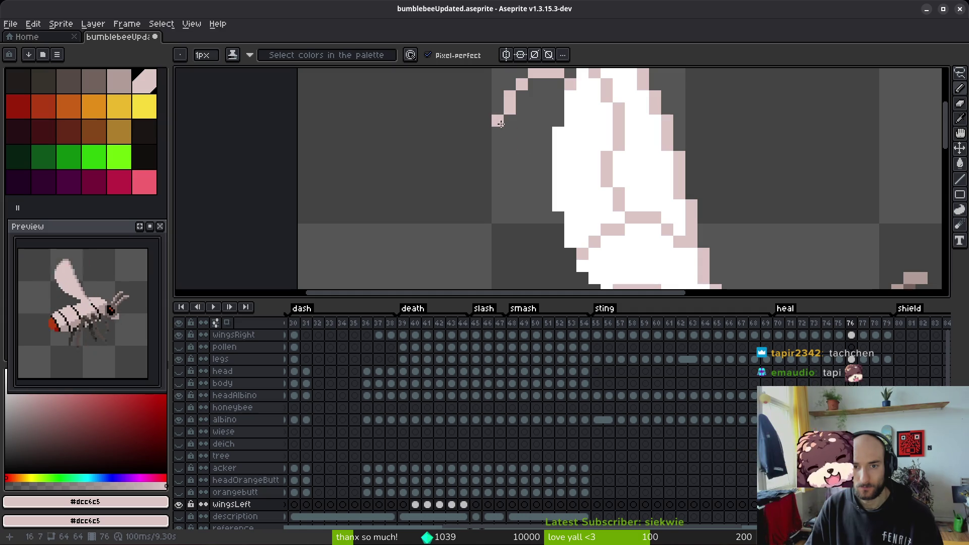
{"action": "mouse_move", "coordinate": [497, 185]}
{"action": "left_mouse_down"}
{"action": "mouse_move", "coordinate": [503, 136]}
{"action": "mouse_move", "coordinate": [493, 132]}
{"action": "mouse_move", "coordinate": [503, 160]}
{"action": "left_mouse_up"}
{"action": "mouse_move", "coordinate": [520, 192]}
{"action": "left_mouse_down"}
{"action": "mouse_move", "coordinate": [588, 250]}
{"action": "mouse_move", "coordinate": [524, 171]}
{"action": "mouse_move", "coordinate": [579, 191]}
{"action": "mouse_move", "coordinate": [585, 201]}
{"action": "mouse_move", "coordinate": [484, 126]}
{"action": "left_mouse_up"}
- Undo an accidental pink bucket fill and finish the curve down the wing's inner edge
{"action": "scroll", "coordinate": [479, 121], "scroll_direction": "down", "scroll_amount": 4}
{"action": "key", "text": "g"}
{"action": "left_click", "coordinate": [472, 114]}
{"action": "key", "text": "ctrl+z"}
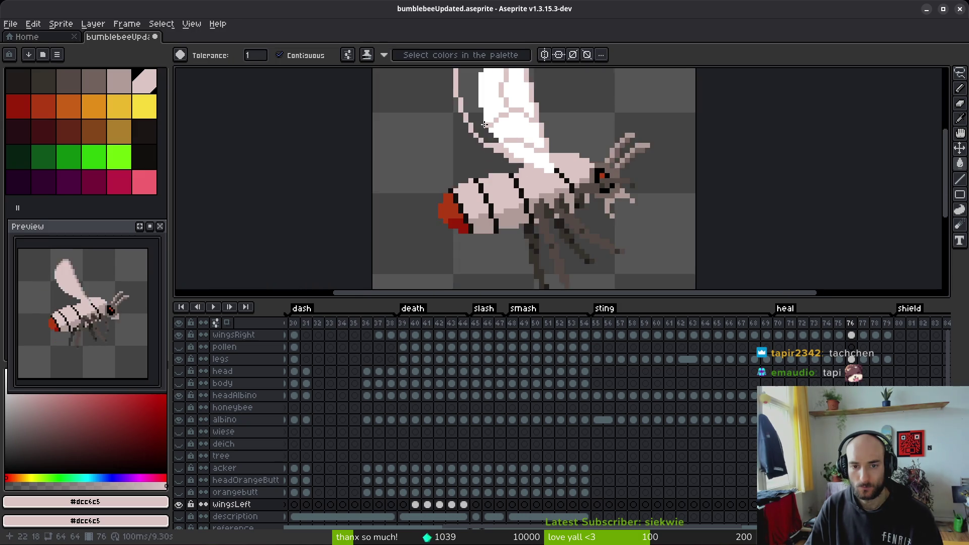
{"action": "key", "text": "b"}
{"action": "scroll", "coordinate": [500, 144], "scroll_direction": "up", "scroll_amount": 5}
{"action": "left_click_drag", "start_coordinate": [504, 147], "coordinate": [497, 268]}
{"action": "scroll", "coordinate": [506, 180], "scroll_direction": "down", "scroll_amount": 3}
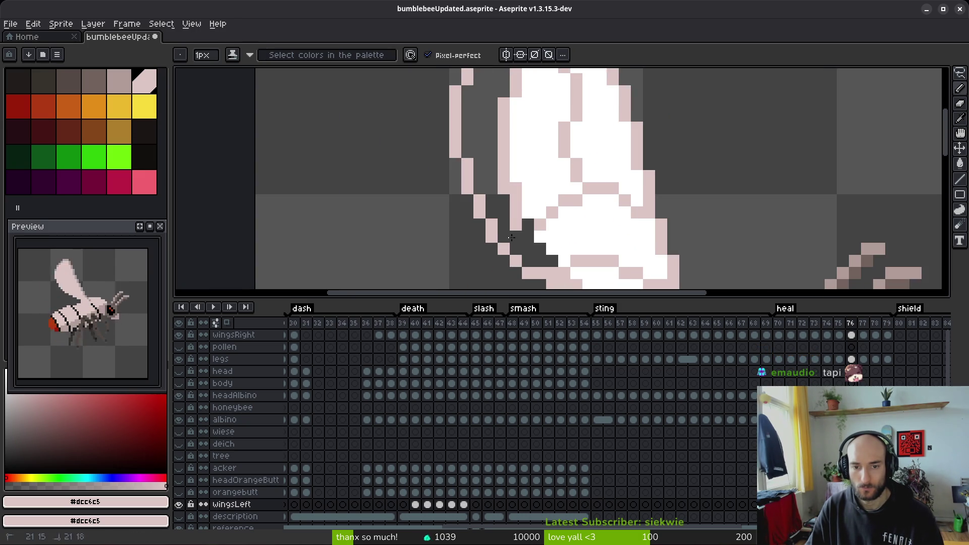